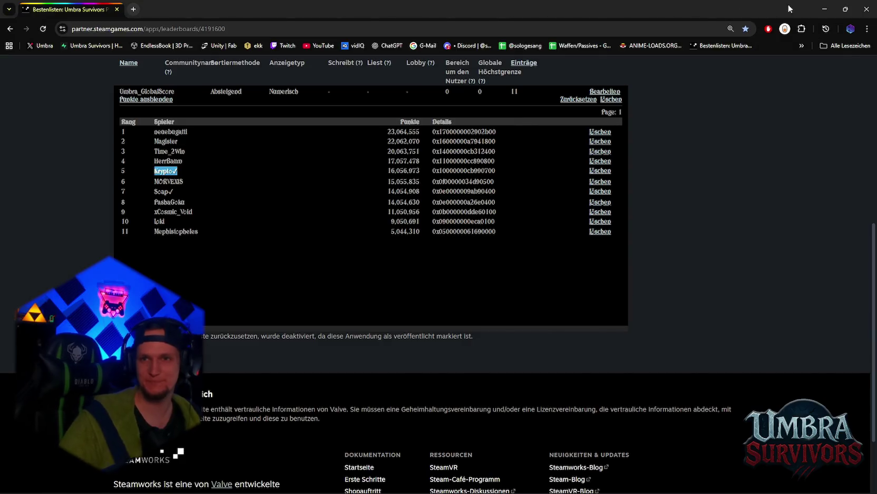
# Minimize the Chrome window with the Umbra_GlobalScore leaderboard to reveal the Stage_Hub scene
pyautogui.click(825, 9)
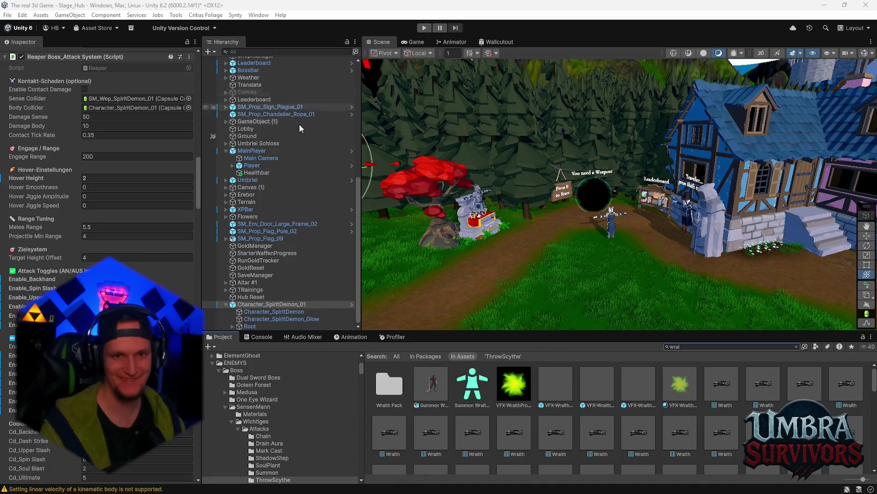
# Zoom the Scene view on the portal and look toward the graveyard and red tree
pyautogui.scroll(2, 577, 249)
pyautogui.scroll(2, 578, 245)
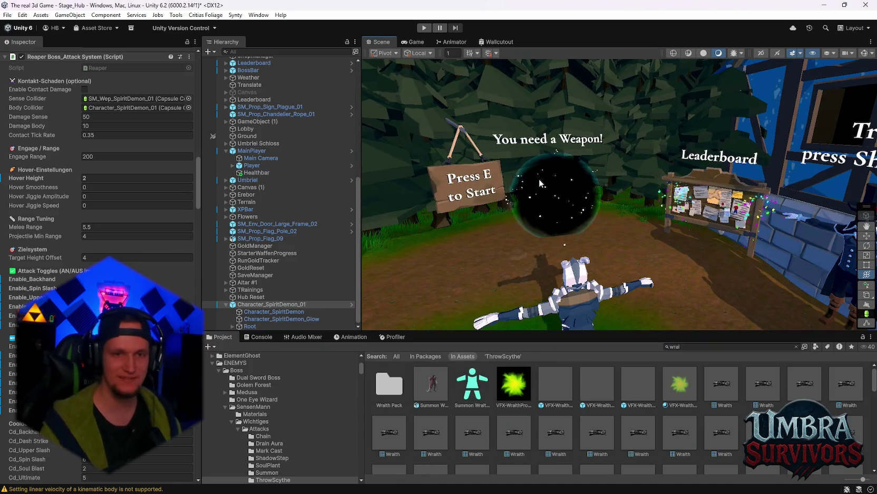
pyautogui.scroll(-1, 620, 174)
pyautogui.moveTo(620, 174)
pyautogui.mouseDown()
pyautogui.moveTo(566, 134)
pyautogui.moveTo(631, 201)
pyautogui.moveTo(752, 154)
pyautogui.moveTo(653, 182)
pyautogui.moveTo(685, 175)
pyautogui.moveTo(690, 215)
pyautogui.moveTo(768, 218)
pyautogui.mouseUp()
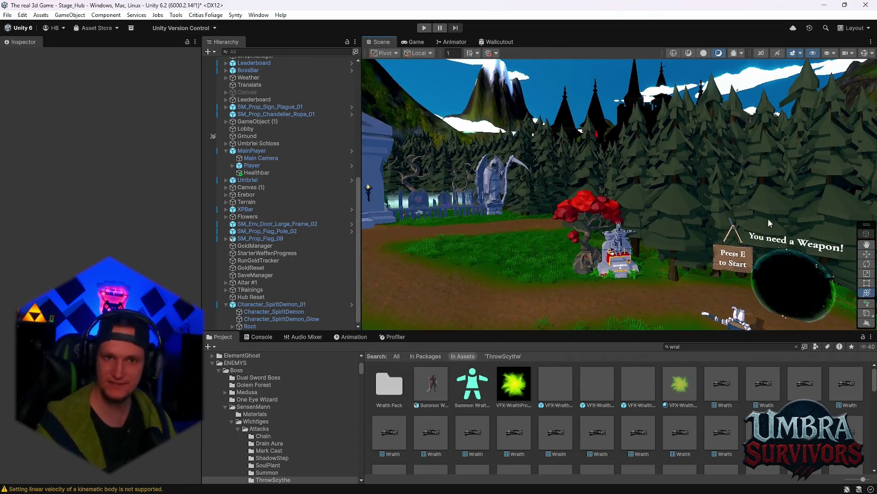
pyautogui.moveTo(694, 225)
pyautogui.mouseDown()
pyautogui.moveTo(657, 233)
pyautogui.moveTo(684, 220)
pyautogui.mouseUp()
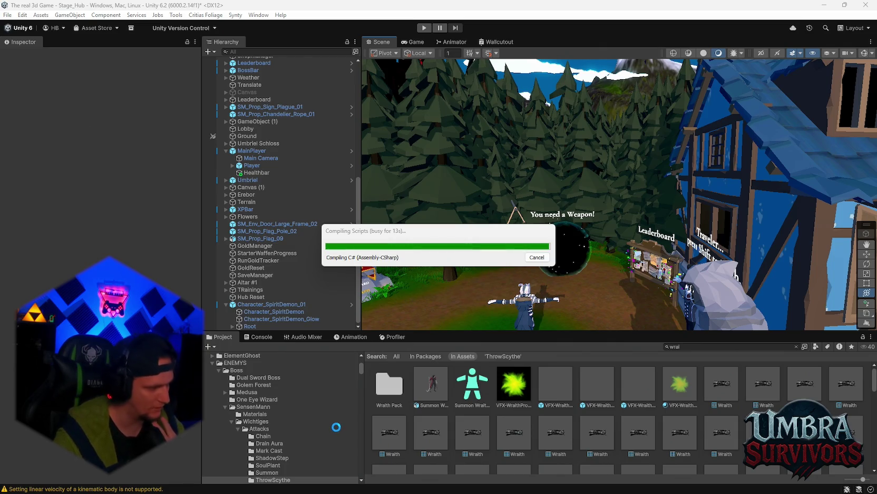
# Open the Wichtiges folder, then clear the Console and collapse duplicate messages
pyautogui.click(337, 423)
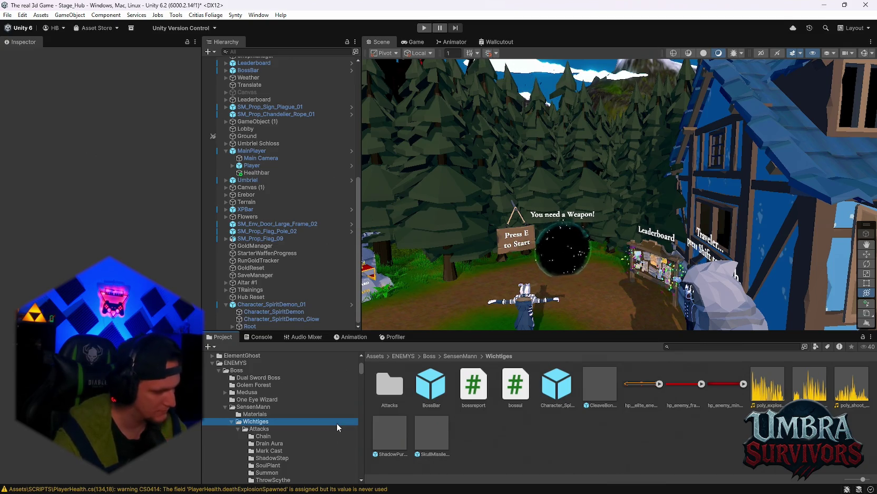
pyautogui.click(258, 337)
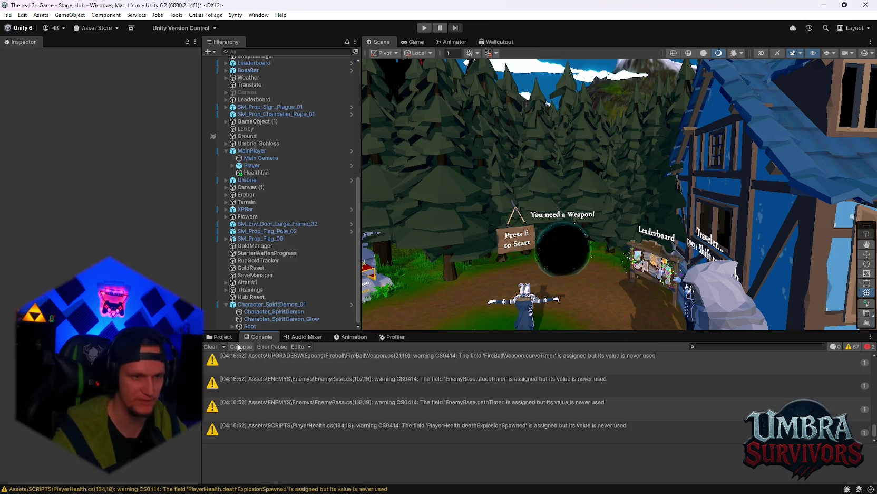
pyautogui.click(210, 346)
pyautogui.click(217, 337)
pyautogui.click(248, 337)
pyautogui.click(252, 346)
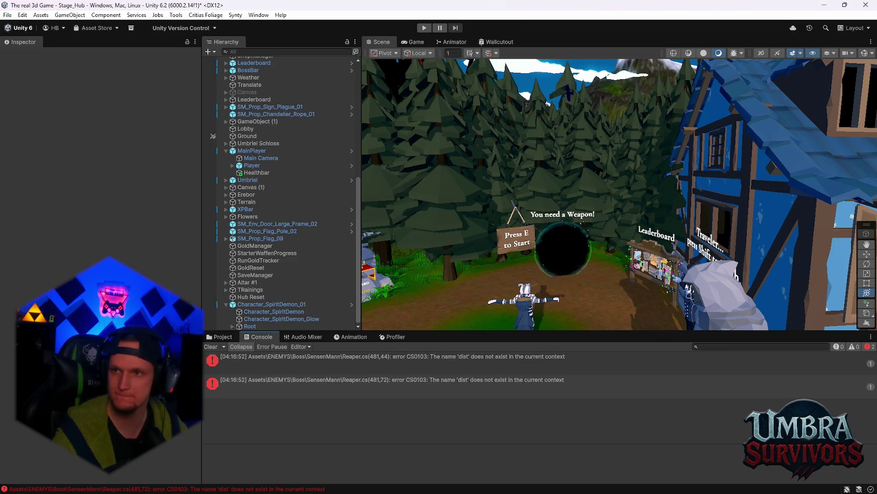
# Read both CS0103 'dist' errors in Reaper.cs line 481, then return to the Project tab
pyautogui.click(490, 381)
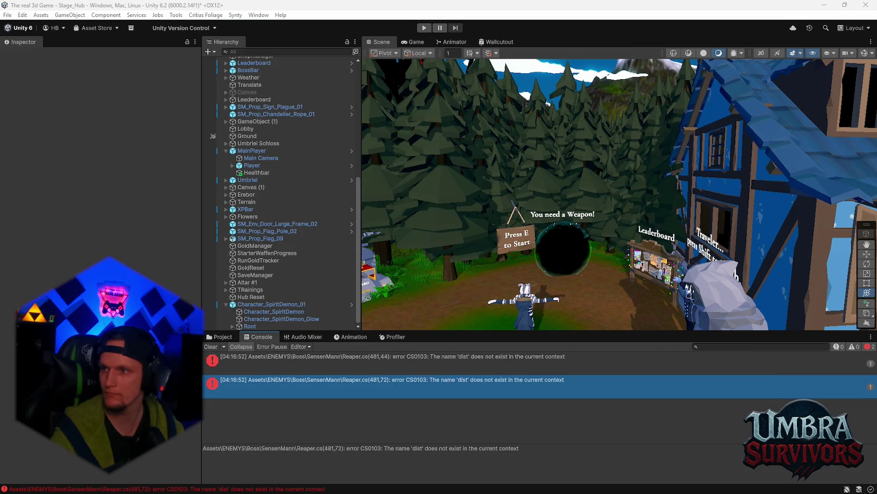
pyautogui.keyDown('shift'); pyautogui.click(390, 357); pyautogui.keyUp('shift')
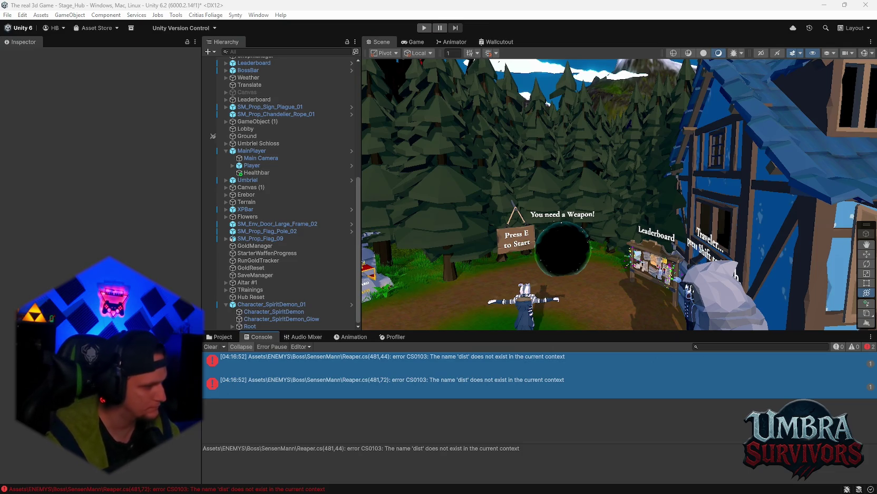
pyautogui.click(227, 338)
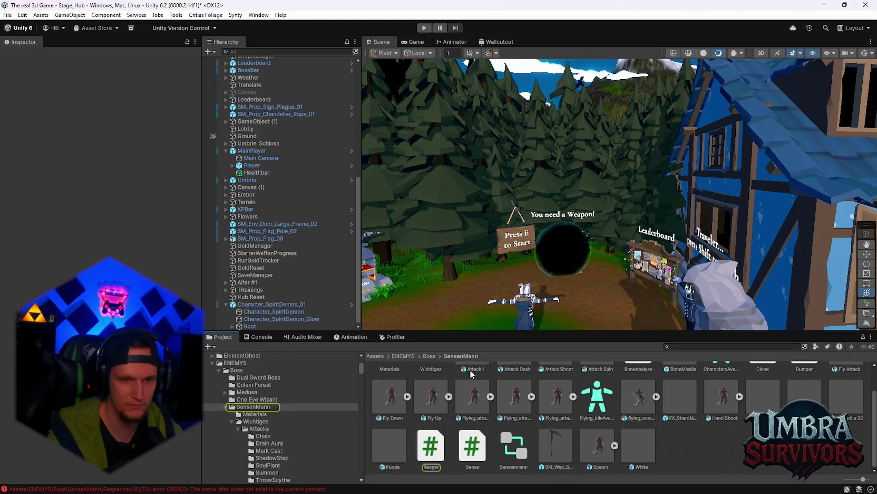
# Open the Enemys/Mobs folder and select the Polygonal Giant Bee Red prefab
pyautogui.scroll(4, 268, 428)
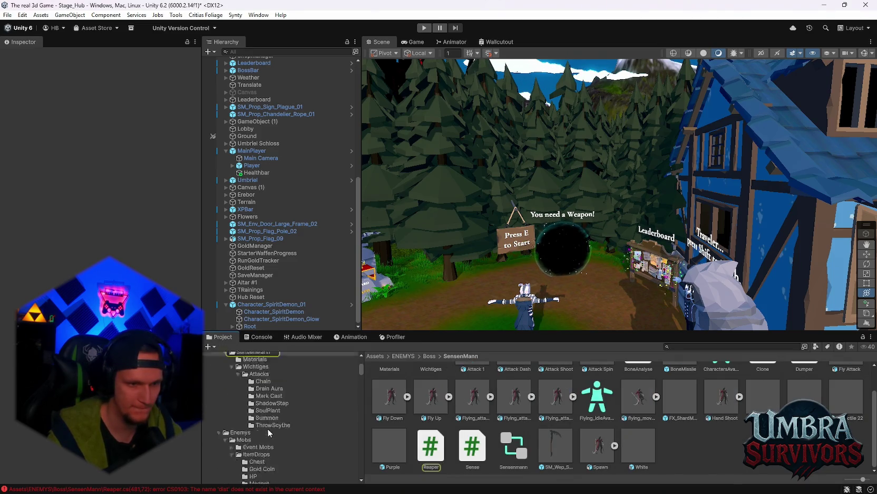
pyautogui.scroll(-3, 250, 406)
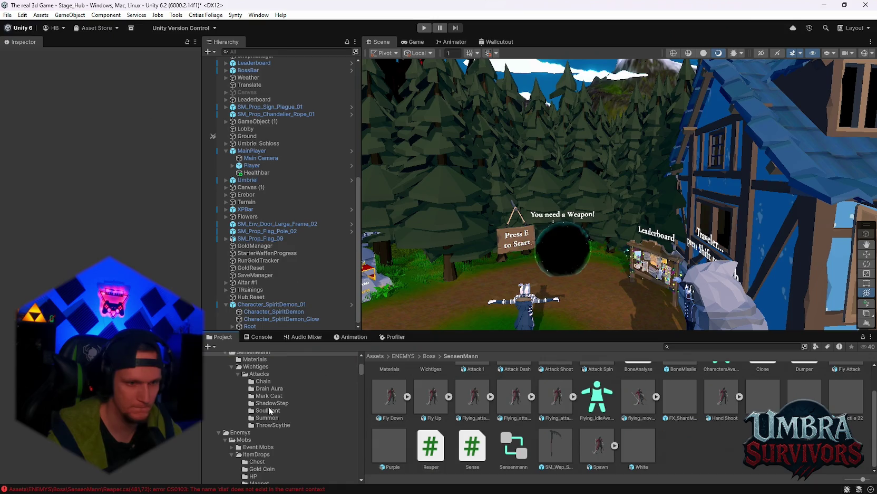
pyautogui.click(244, 411)
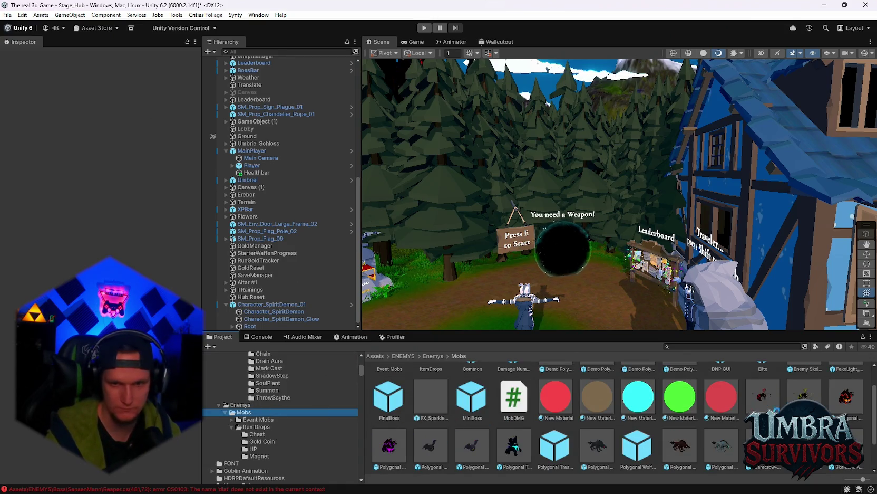
pyautogui.click(765, 404)
# Scroll its Item Drop Handler elements down to Mini Boss Golddrop at 0.03 chance
pyautogui.scroll(-20, 38, 189)
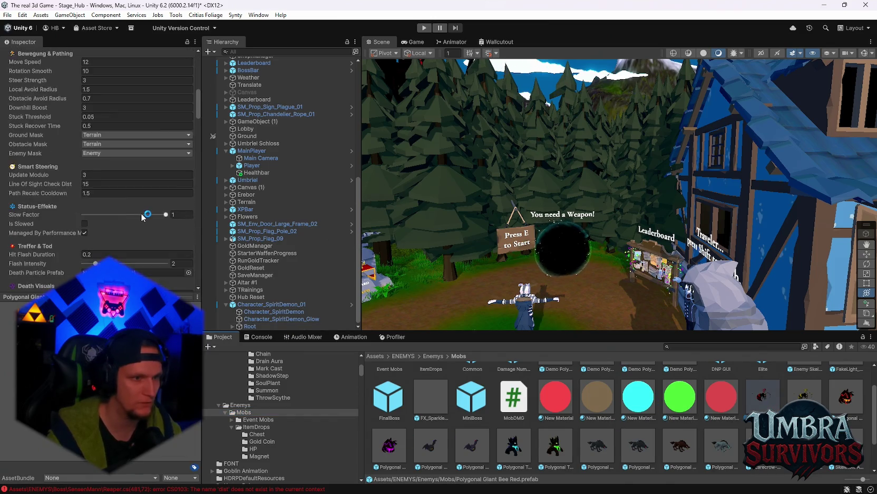
pyautogui.scroll(-15, 142, 216)
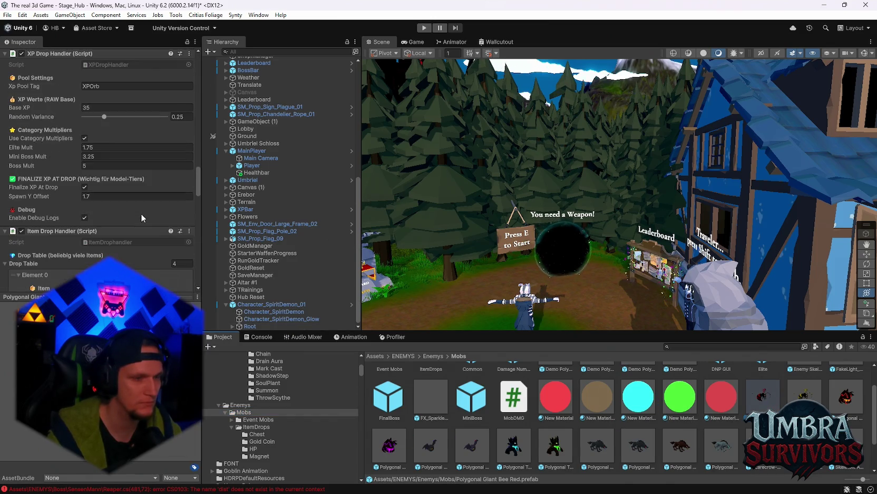
pyautogui.scroll(-2, 152, 216)
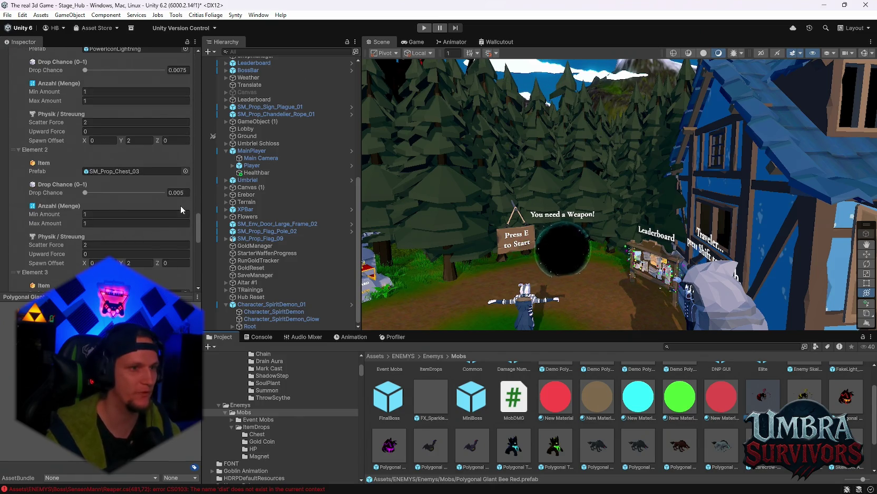
pyautogui.scroll(-2, 180, 205)
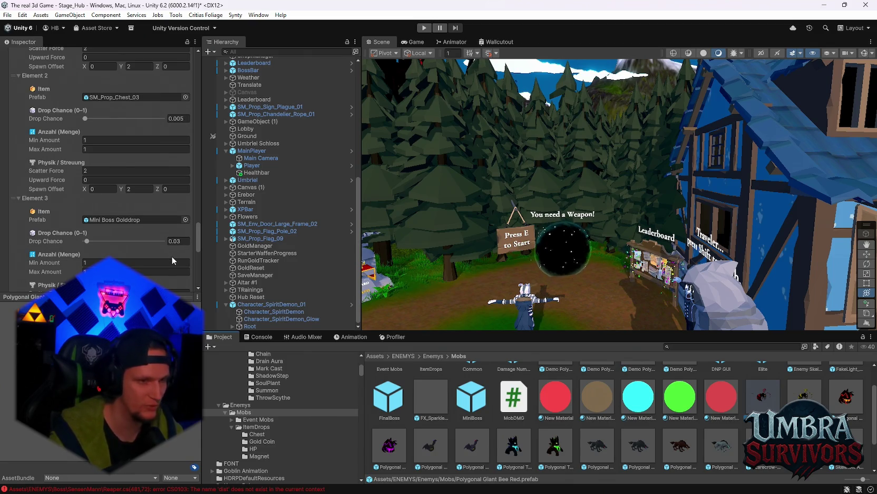
pyautogui.scroll(-2, 172, 253)
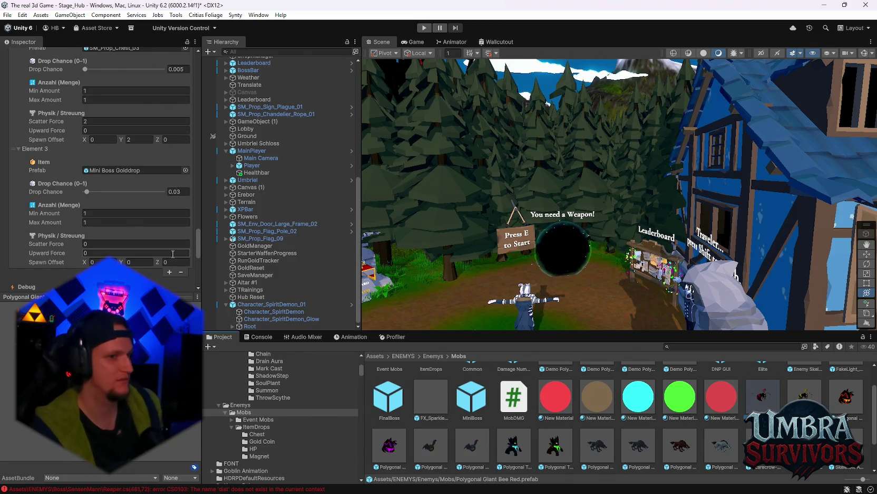
pyautogui.scroll(2, 173, 254)
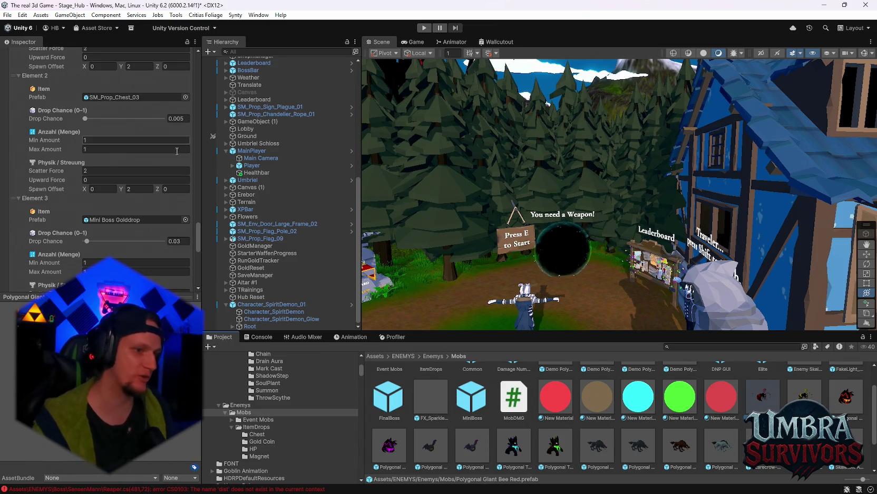
pyautogui.scroll(-1, 161, 169)
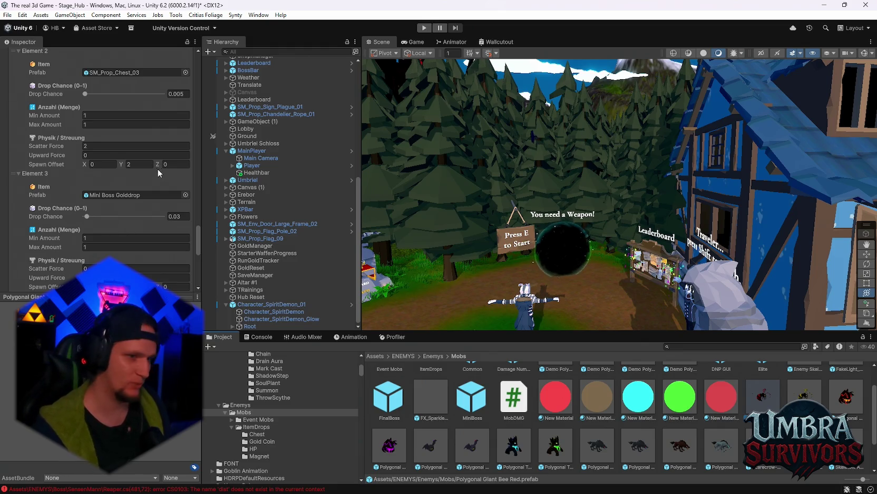
pyautogui.scroll(-1, 164, 253)
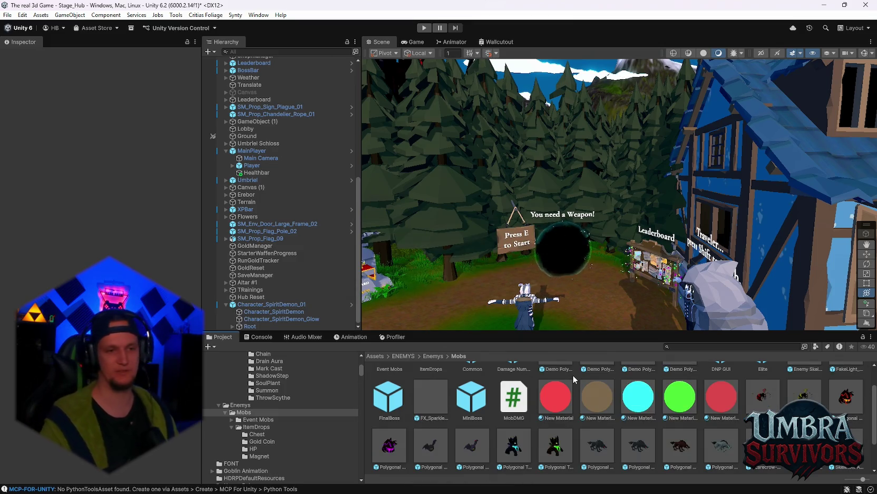
# Clear the Console messages and return to the project's asset files
pyautogui.click(260, 336)
pyautogui.click(213, 346)
pyautogui.click(211, 338)
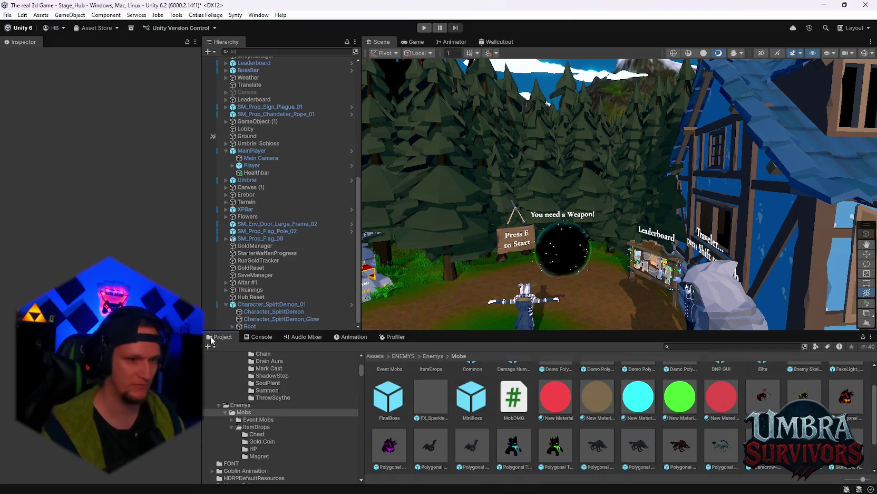
pyautogui.scroll(-2, 635, 410)
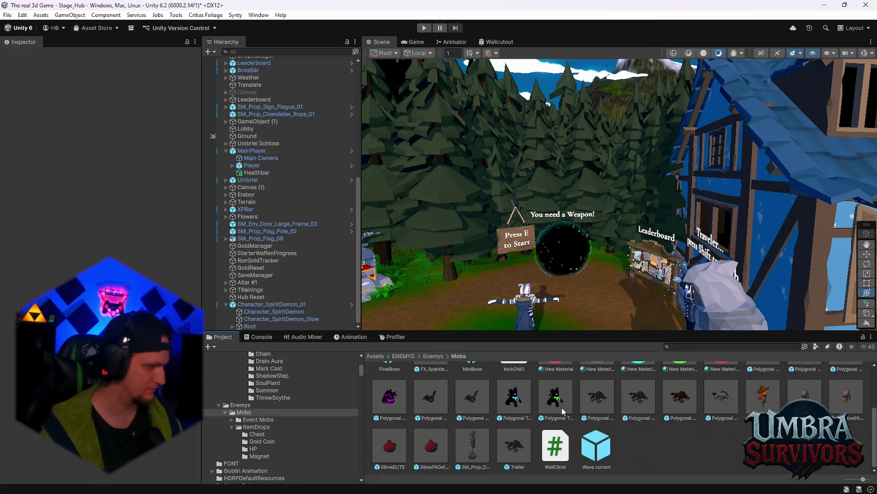
pyautogui.scroll(3, 594, 424)
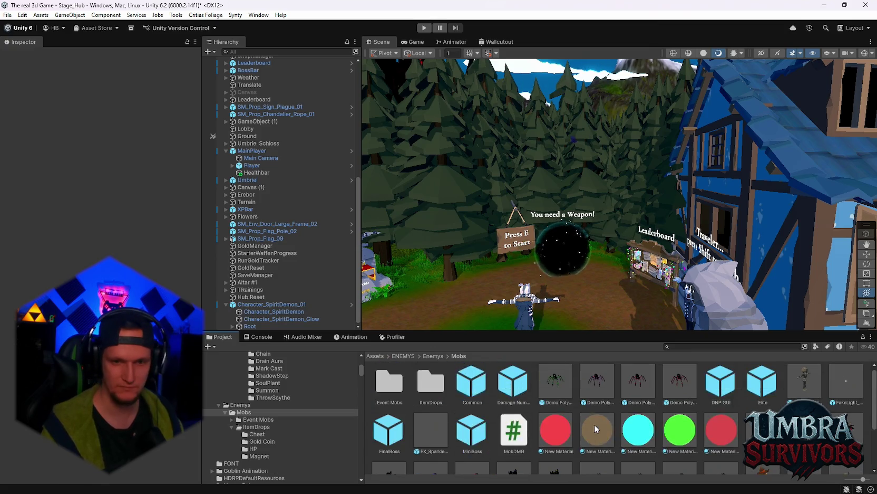
# Select the Spiderling Venom Green, Giant Bee Red and two more enemy prefabs together
pyautogui.click(557, 390)
pyautogui.scroll(-1, 614, 406)
pyautogui.scroll(1, 614, 406)
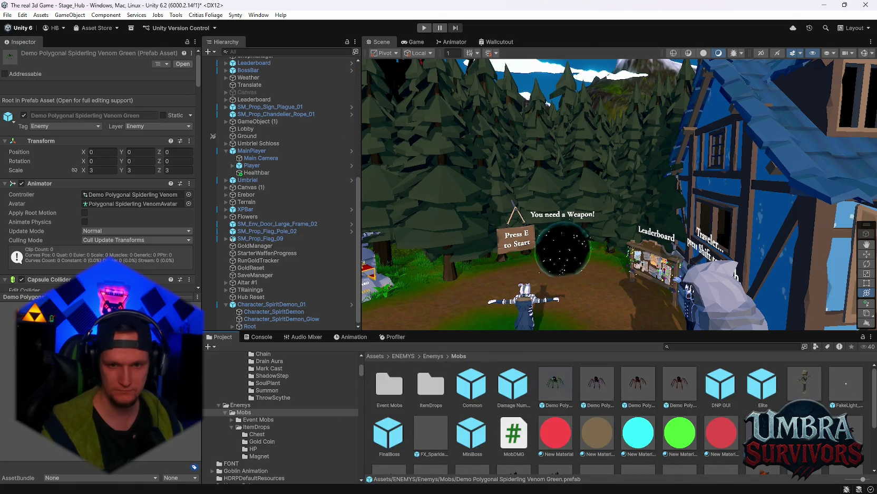
pyautogui.click(556, 471)
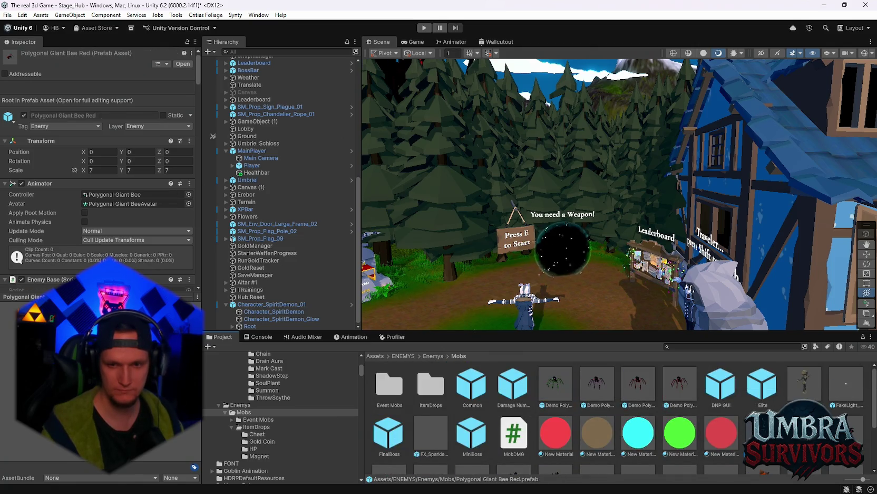
pyautogui.scroll(-3, 728, 423)
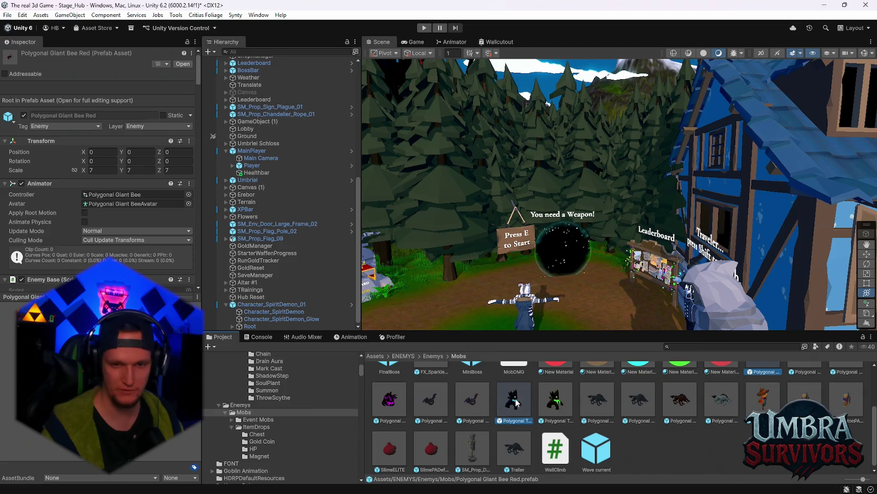
pyautogui.keyDown('ctrl'); pyautogui.click(720, 400); pyautogui.keyUp('ctrl')
pyautogui.scroll(1, 740, 433)
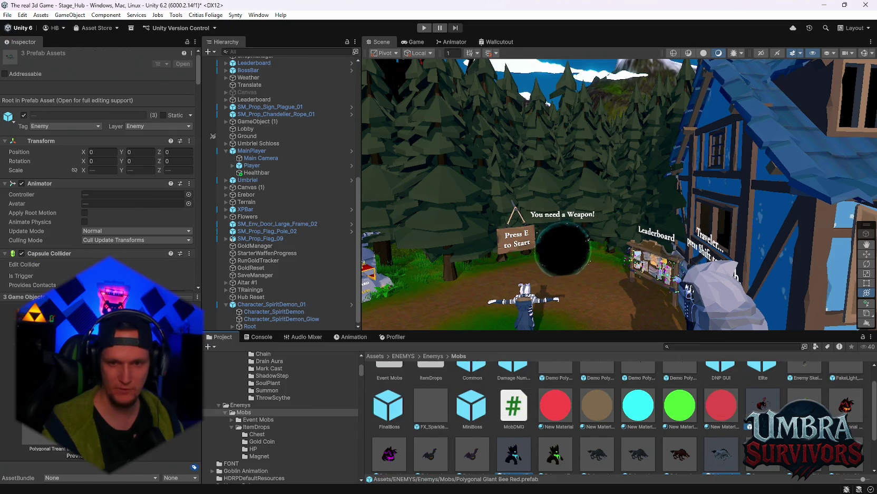
pyautogui.scroll(-1, 614, 435)
pyautogui.keyDown('ctrl'); pyautogui.click(398, 406); pyautogui.keyUp('ctrl')
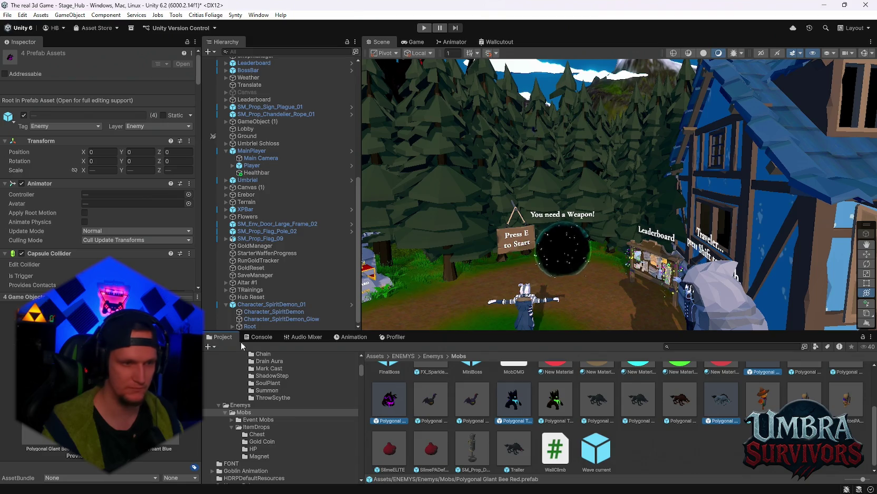
# Set the Element 3 Mini Boss Golddrop drop chance to 0.045
pyautogui.scroll(-15, 97, 231)
pyautogui.scroll(-20, 121, 236)
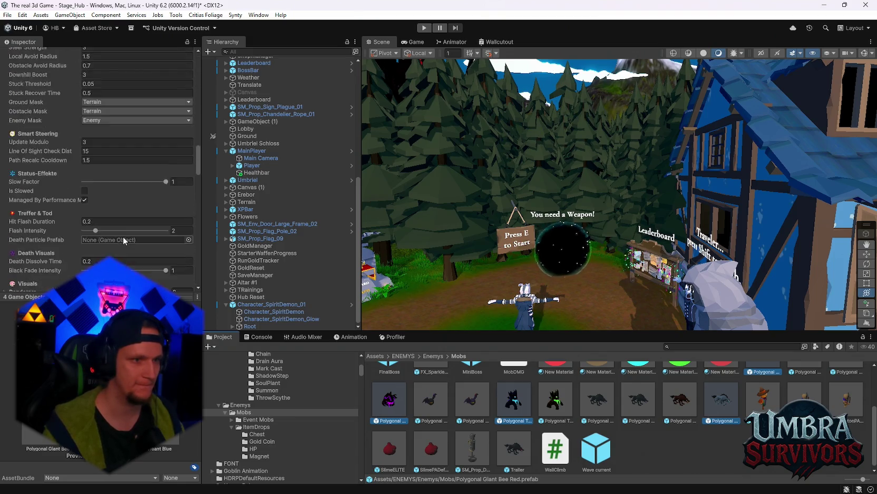
pyautogui.scroll(-4, 137, 236)
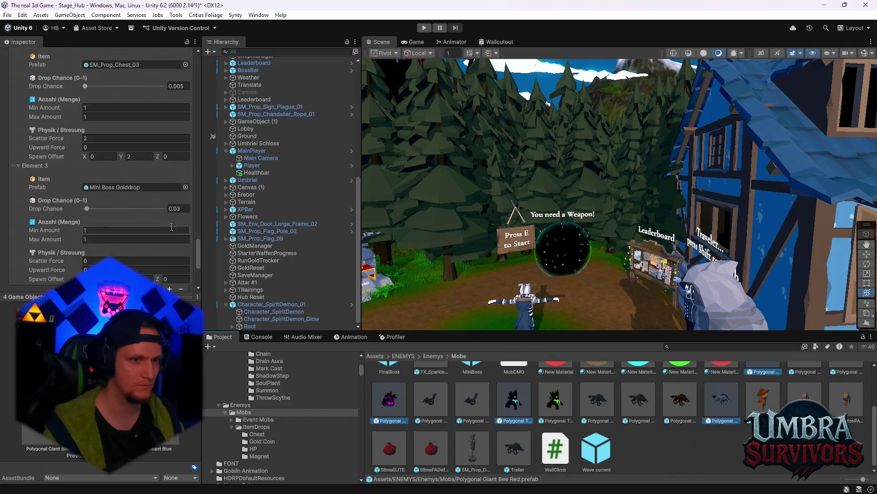
pyautogui.click(187, 208)
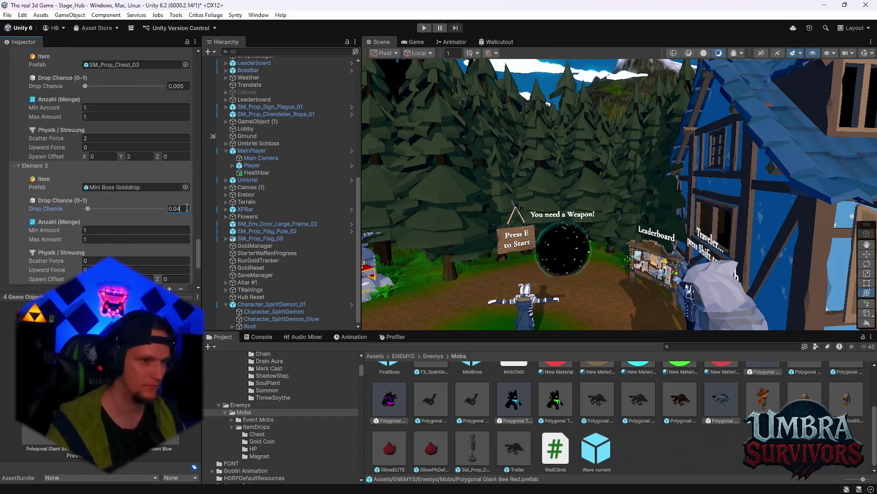
pyautogui.write('0.045')
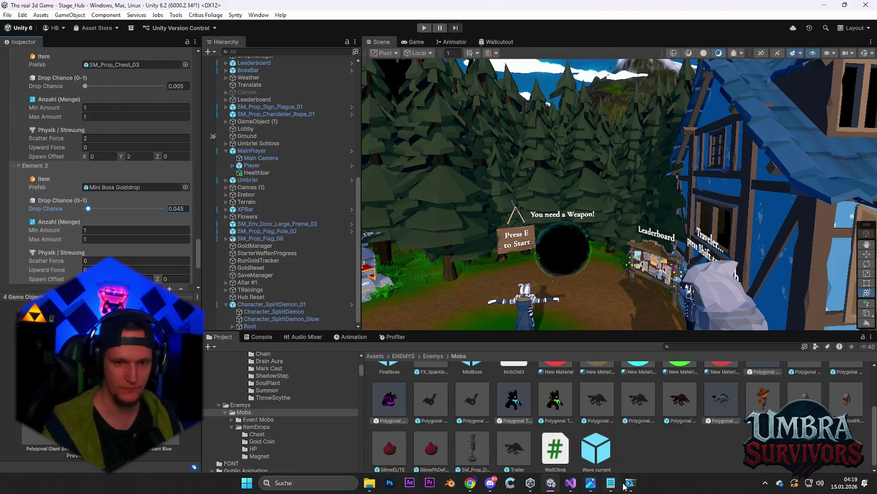
pyautogui.click(610, 483)
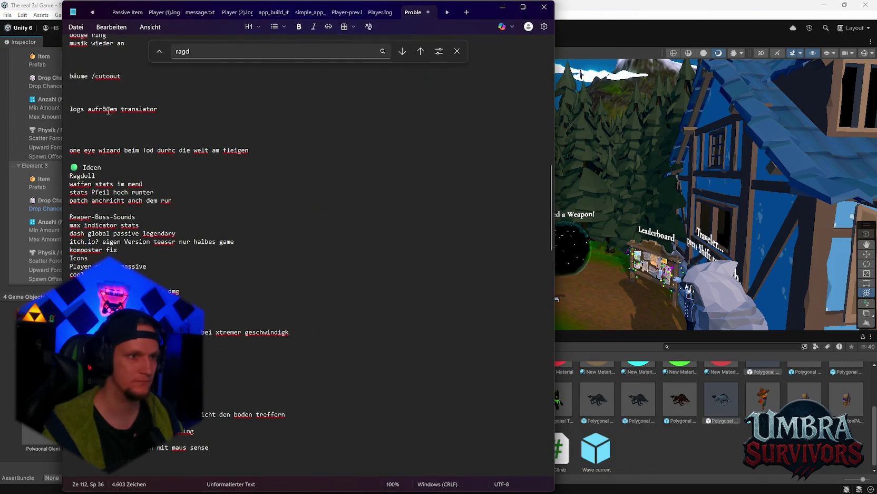
# Adjust the Mini Boss Golddrop drop chance in Unity to 0.042
pyautogui.scroll(15, 104, 89)
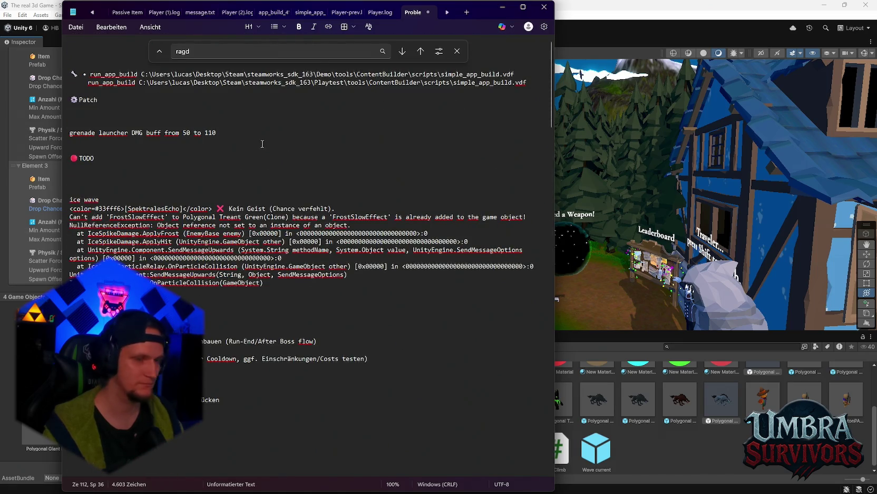
pyautogui.click(220, 134)
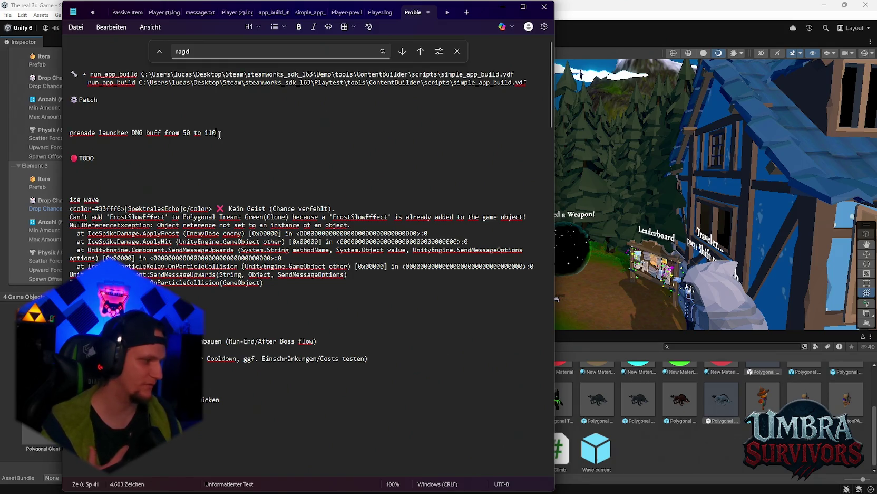
pyautogui.click(502, 7)
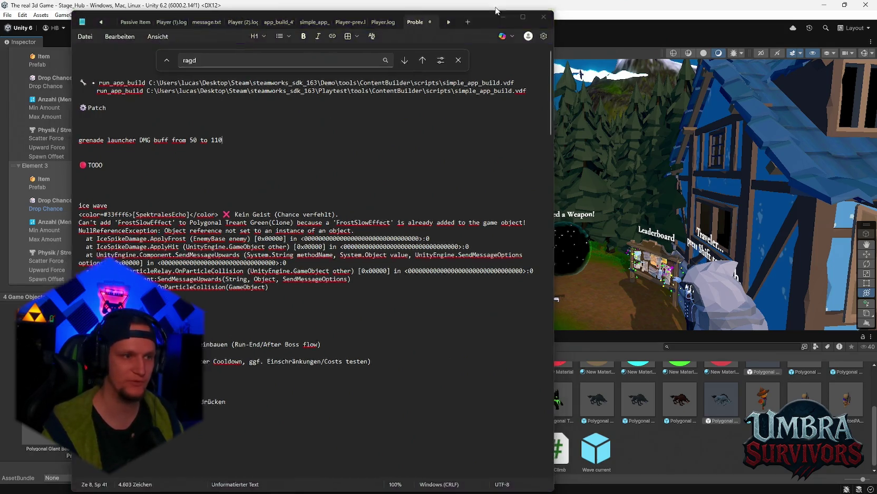
pyautogui.click(183, 209)
pyautogui.press('BackSpace')
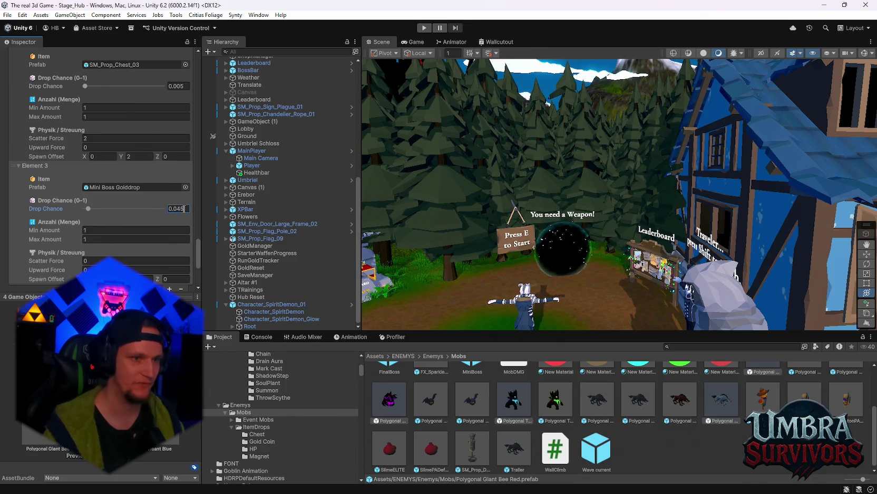
pyautogui.write('2')
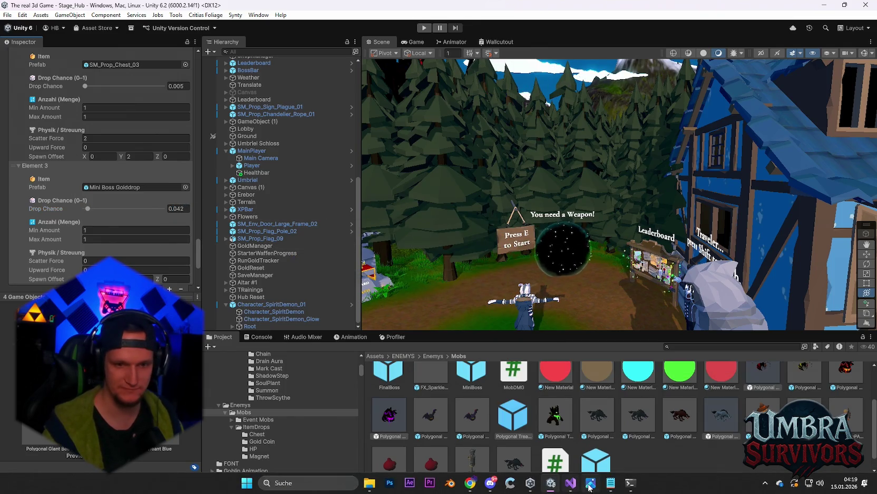
# Replace the grenade launcher note with an elite mob gold drop chance note (3% to 4.20%)
pyautogui.click(610, 482)
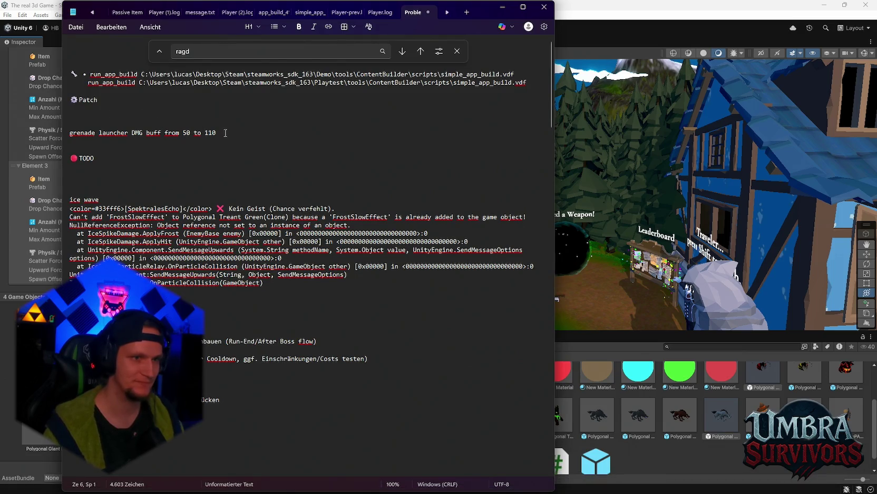
pyautogui.click(70, 138)
pyautogui.press('Up')
pyautogui.hotkey('shift', 'End')
pyautogui.press('BackSpace')
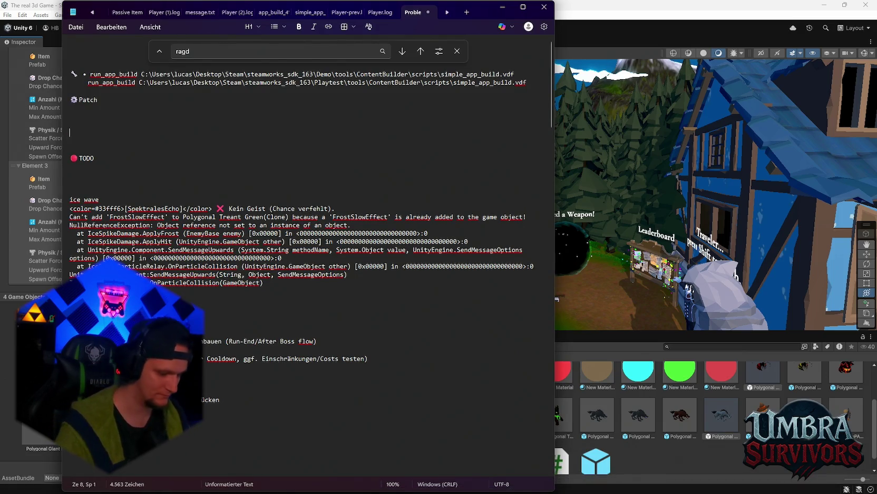
pyautogui.write('elite mob ')
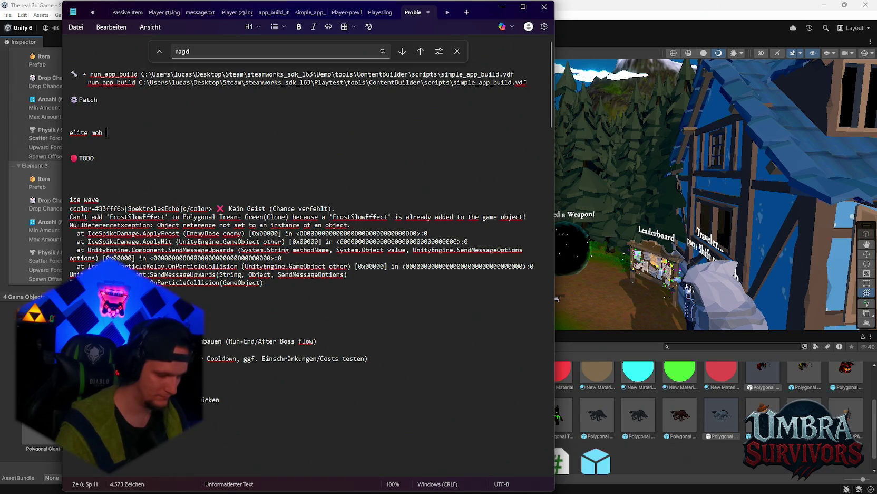
pyautogui.write('Gold drop Chance ')
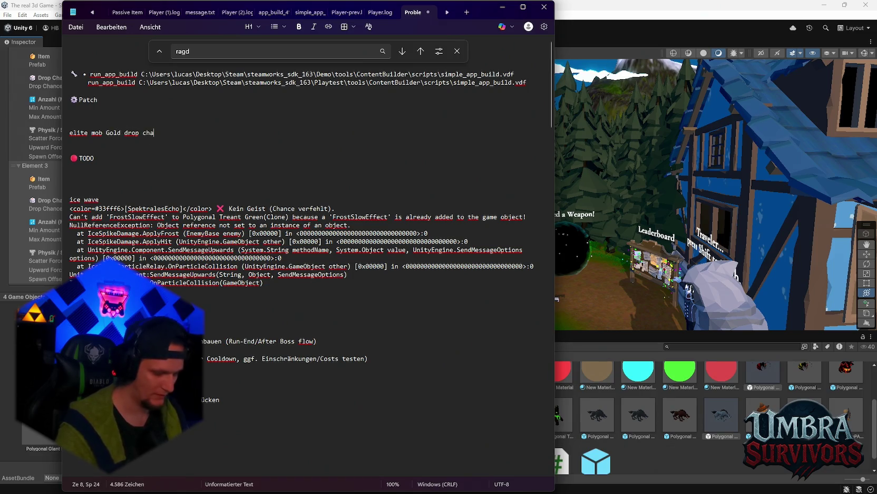
pyautogui.write('from 0.')
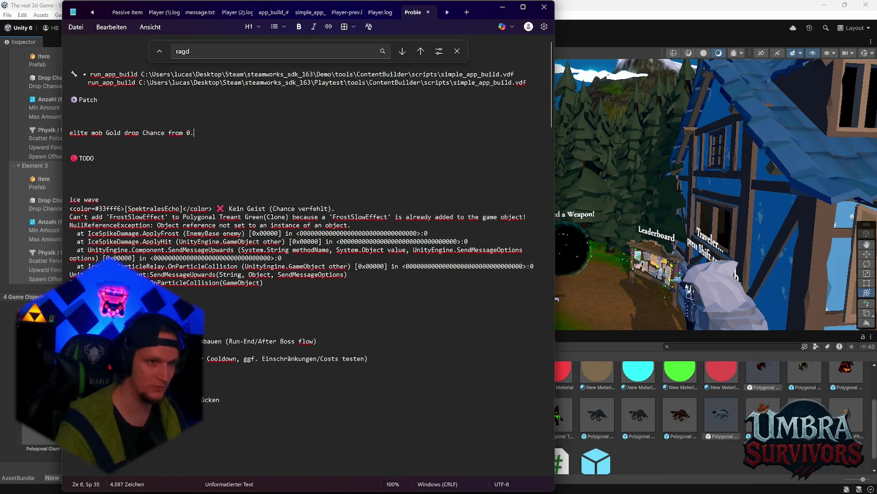
pyautogui.write('03')
pyautogui.press('BackSpace')
pyautogui.press('BackSpace')
pyautogui.press('BackSpace')
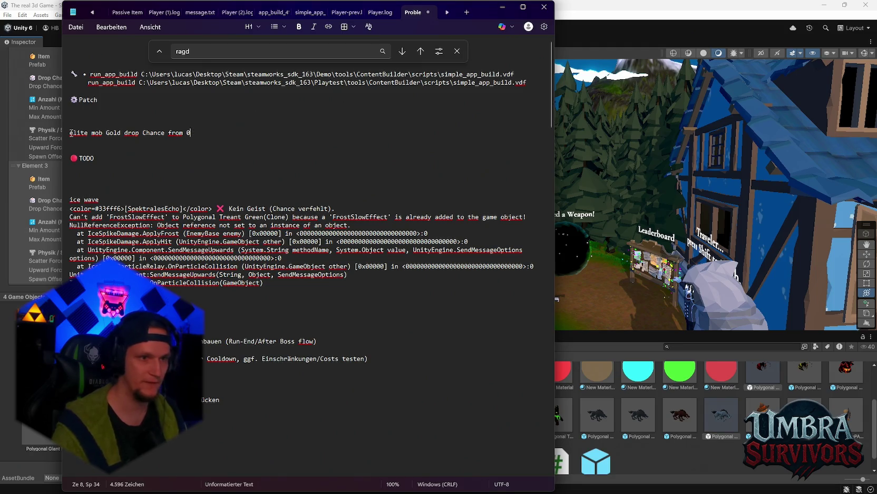
pyautogui.write('3')
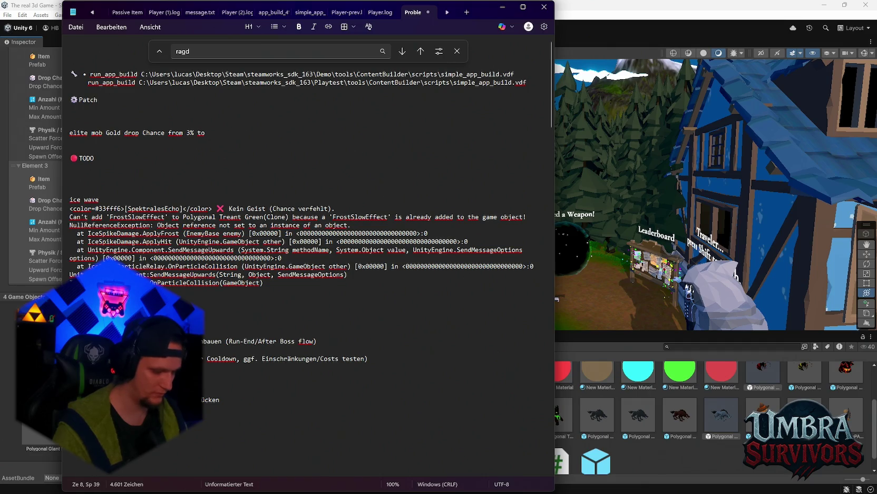
pyautogui.write('4.20%')
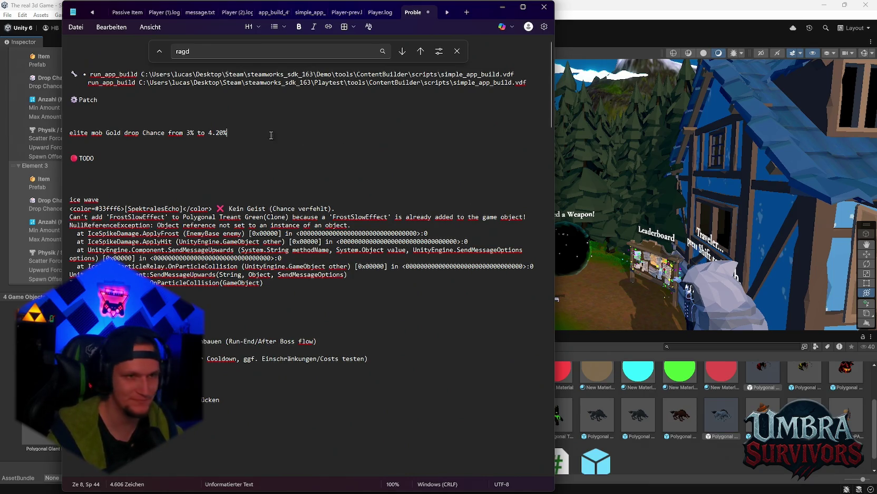
# Add a patch-note line reading 'one ey wizard Skin change'
pyautogui.press('Return')
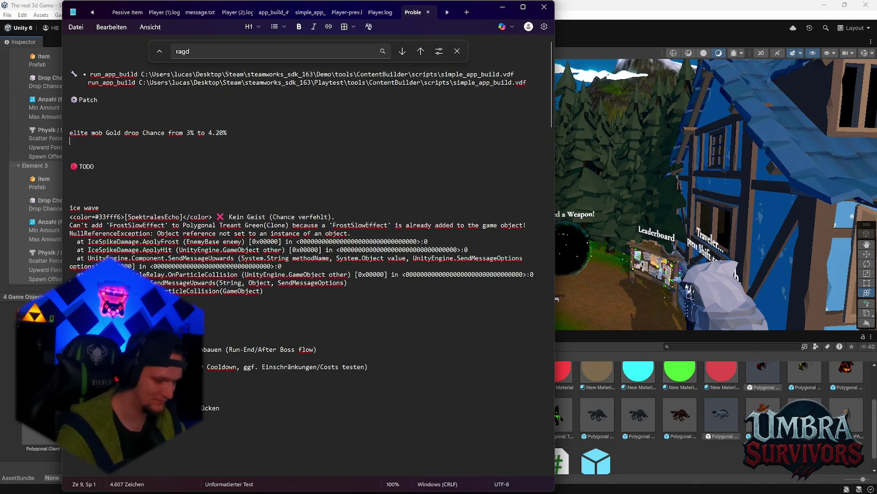
pyautogui.write('one ey wizard ')
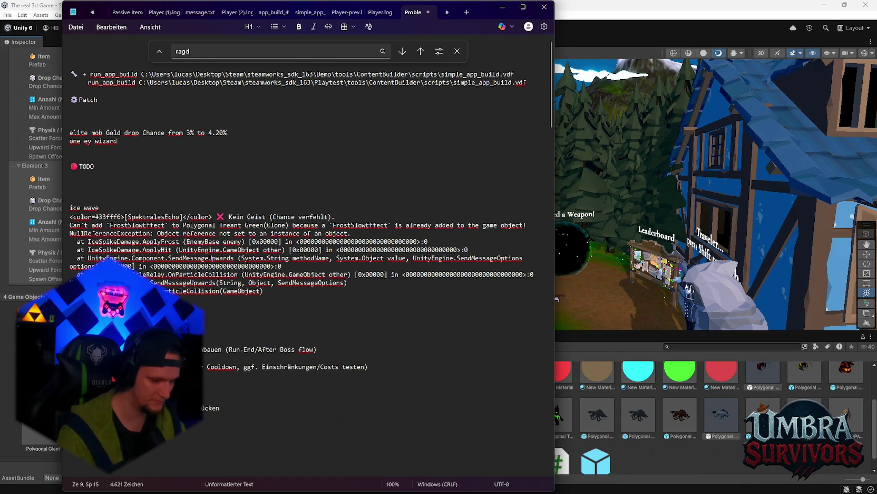
pyautogui.write('model ')
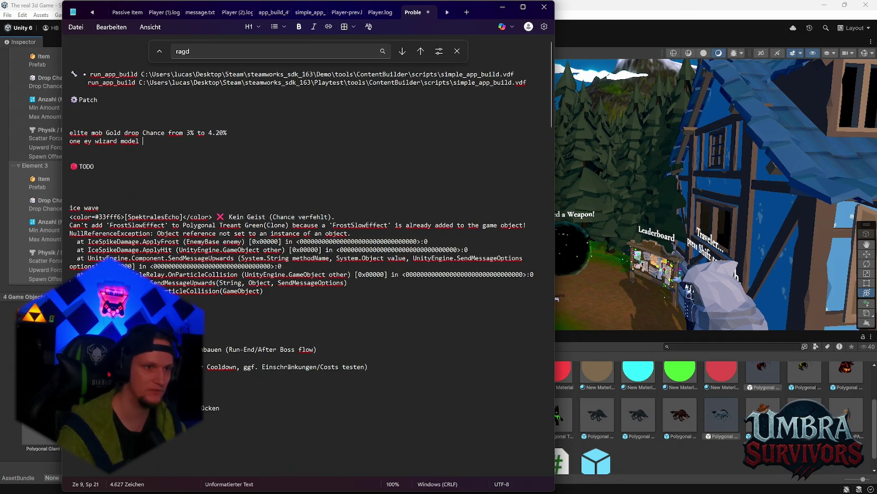
pyautogui.write('remake')
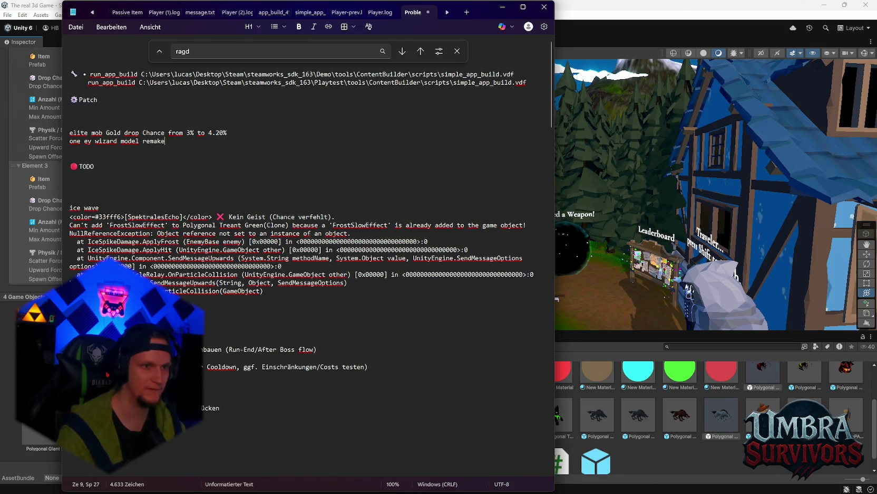
pyautogui.press('BackSpace')
pyautogui.press('BackSpace')
pyautogui.press('BackSpace')
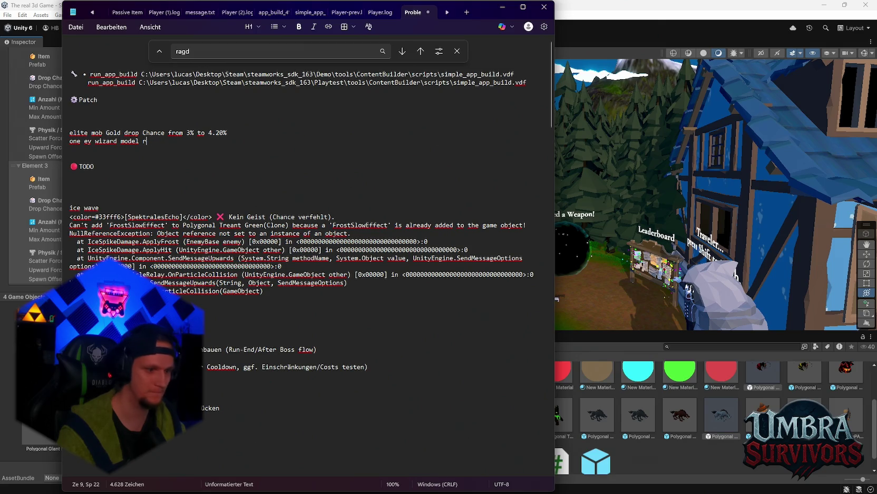
pyautogui.write('ework')
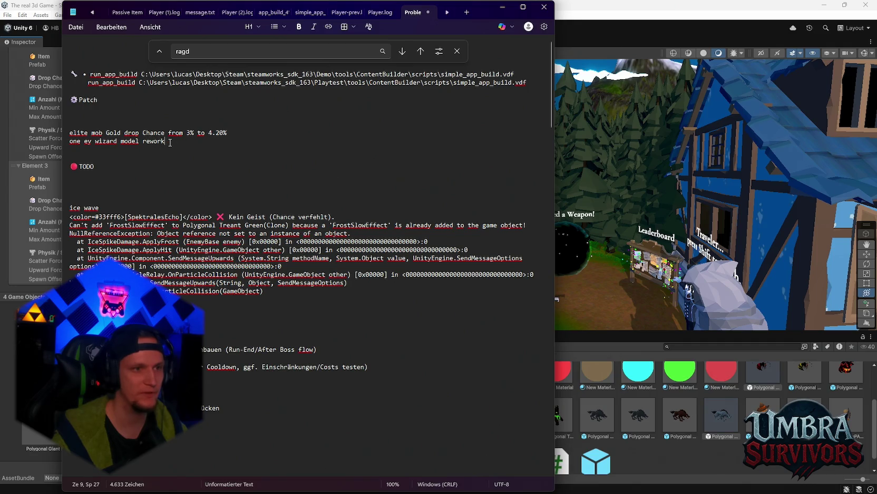
pyautogui.hotkey('ctrl', 'shift', 'Left')
pyautogui.hotkey('ctrl', 'shift', 'Left')
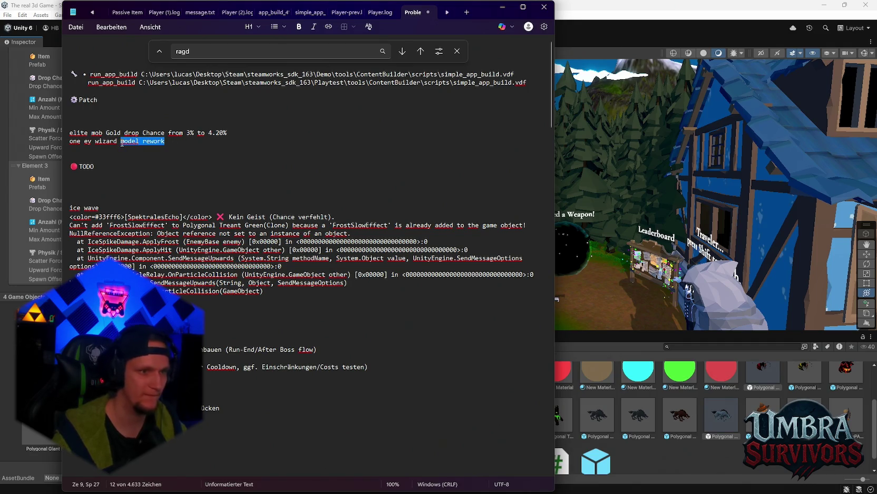
pyautogui.write('s')
pyautogui.press('BackSpace')
pyautogui.write('Skin change')
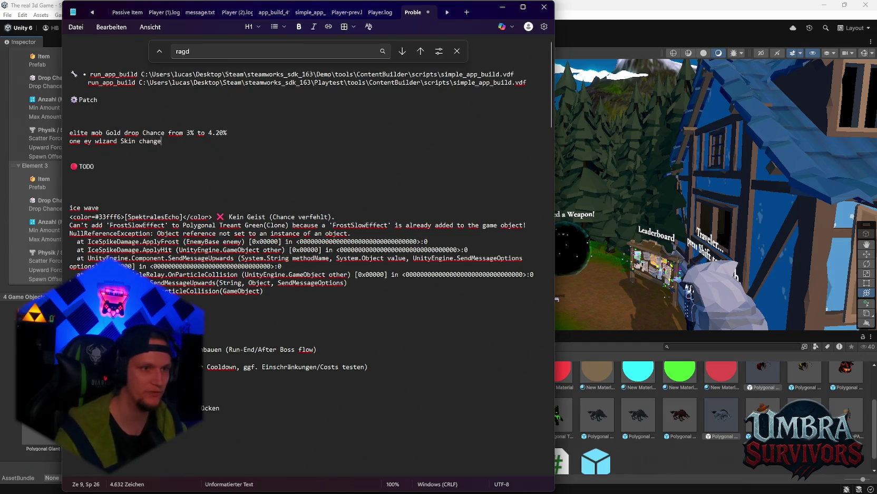
# Correct 'ey' to 'eye' and add a 'stage boss' note line
pyautogui.press('Return')
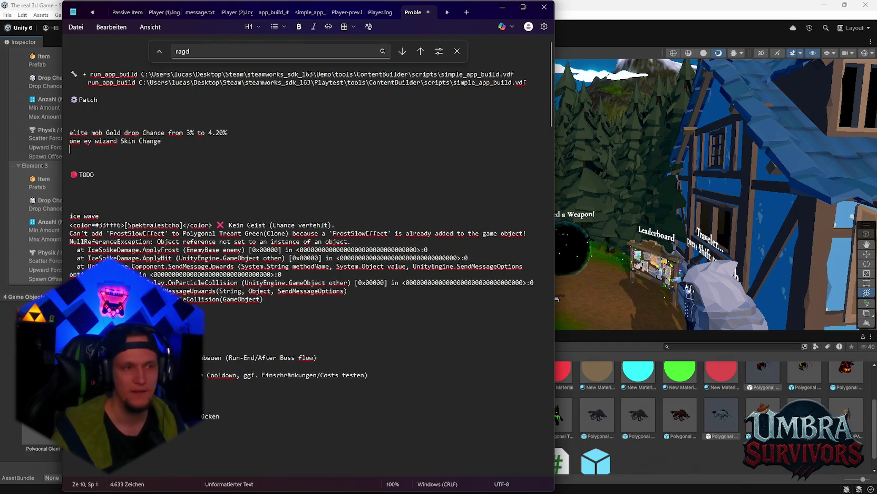
pyautogui.click(91, 141)
pyautogui.write('e')
pyautogui.press('Return')
pyautogui.write('s')
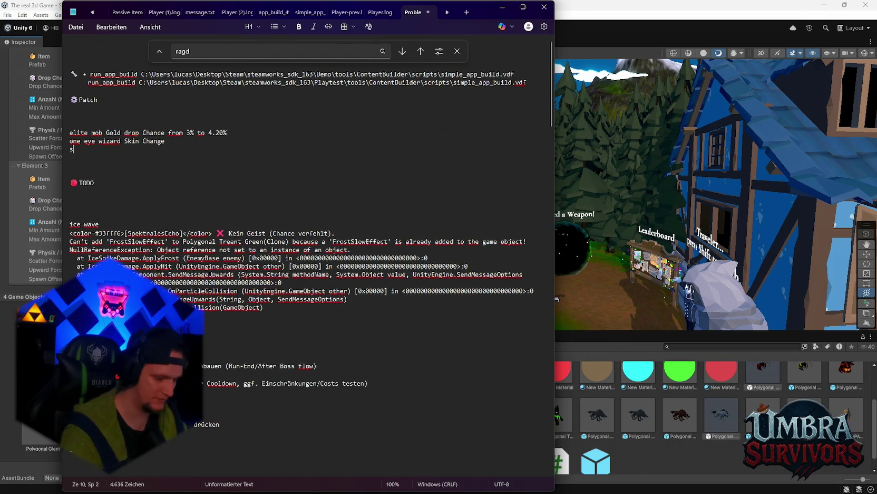
pyautogui.write('tage boss upgrade')
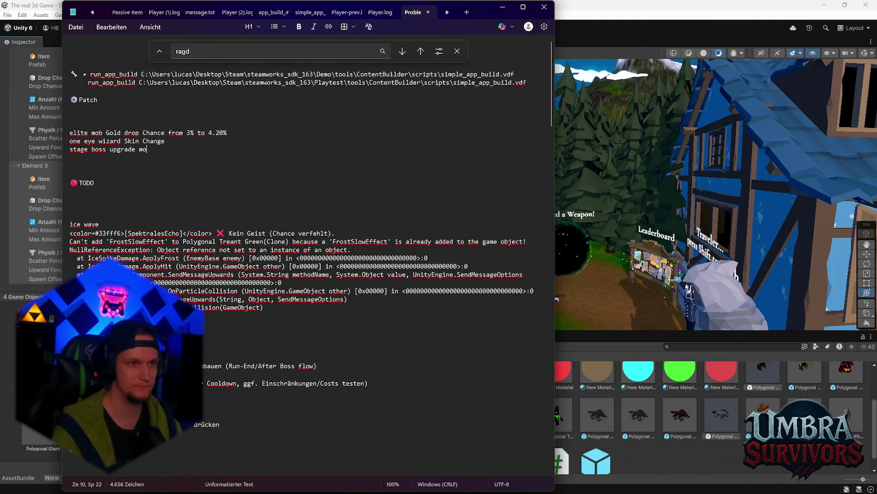
pyautogui.click(690, 461)
pyautogui.scroll(-3, 469, 278)
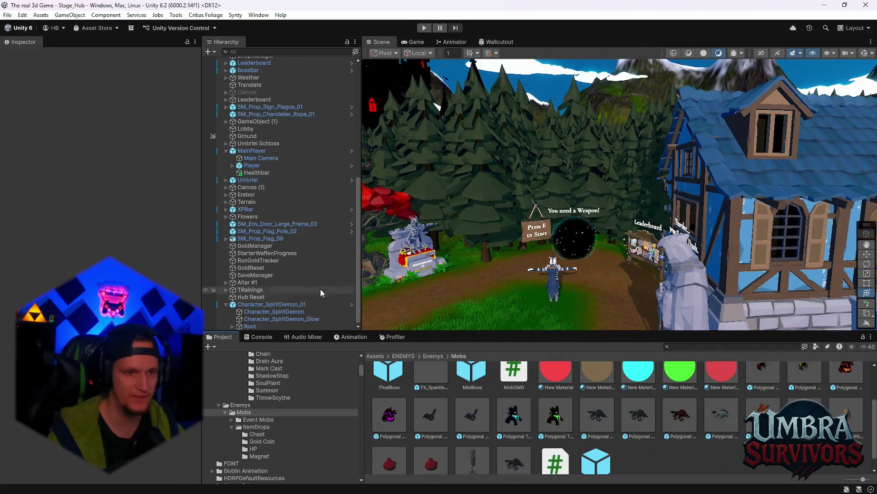
# Set Character_SpiritDemon_01's Grim Hook Min Range to 1
pyautogui.click(274, 305)
pyautogui.scroll(-15, 100, 211)
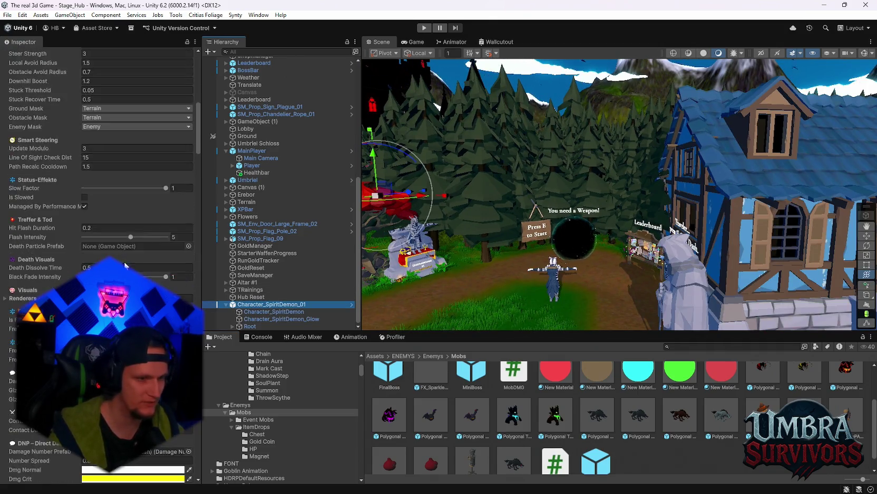
pyautogui.scroll(-15, 135, 255)
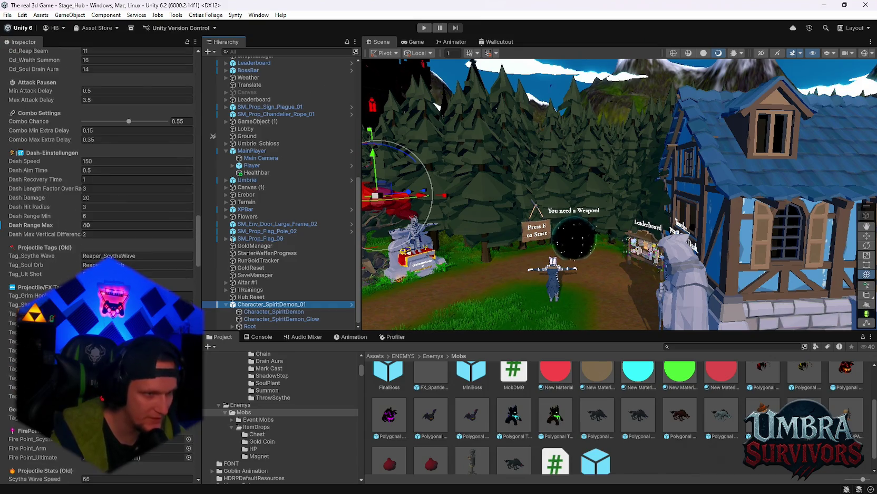
pyautogui.scroll(-2, 135, 256)
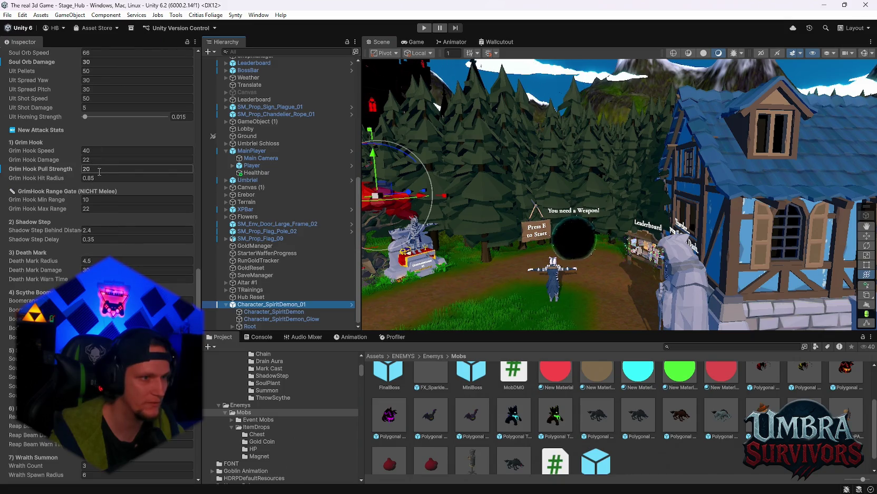
pyautogui.click(105, 200)
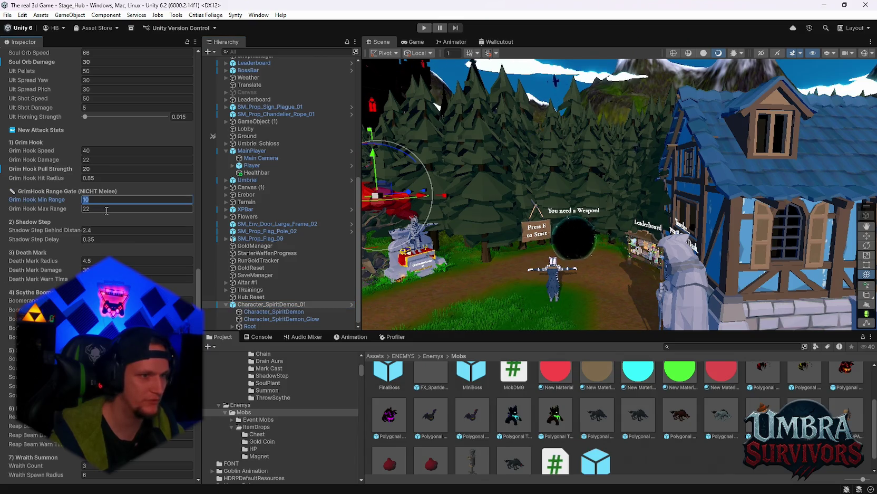
pyautogui.click(106, 210)
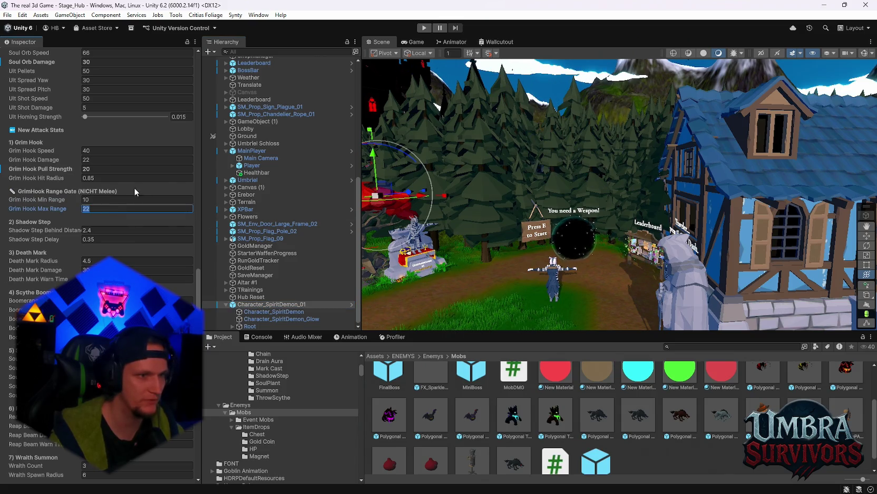
pyautogui.click(106, 199)
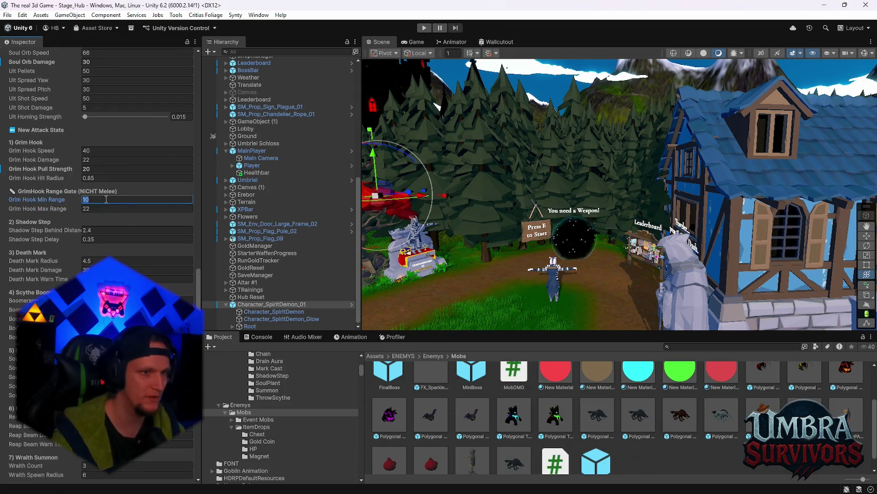
pyautogui.write('1')
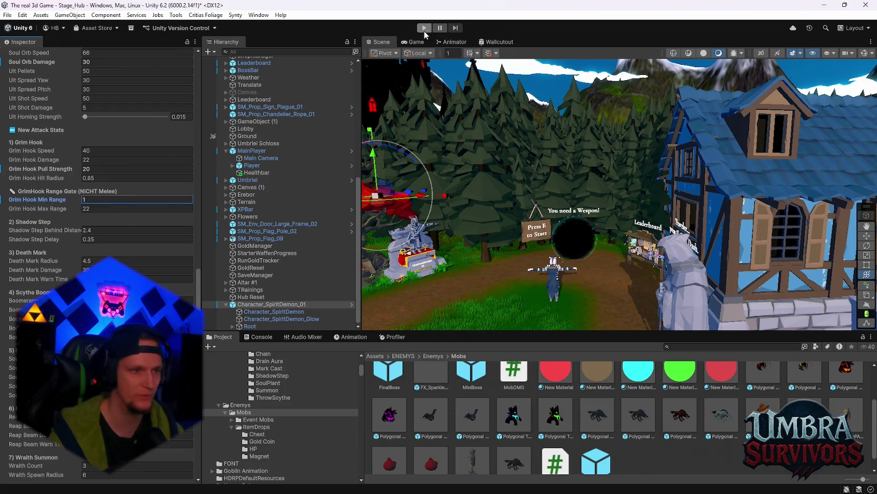
pyautogui.click(424, 29)
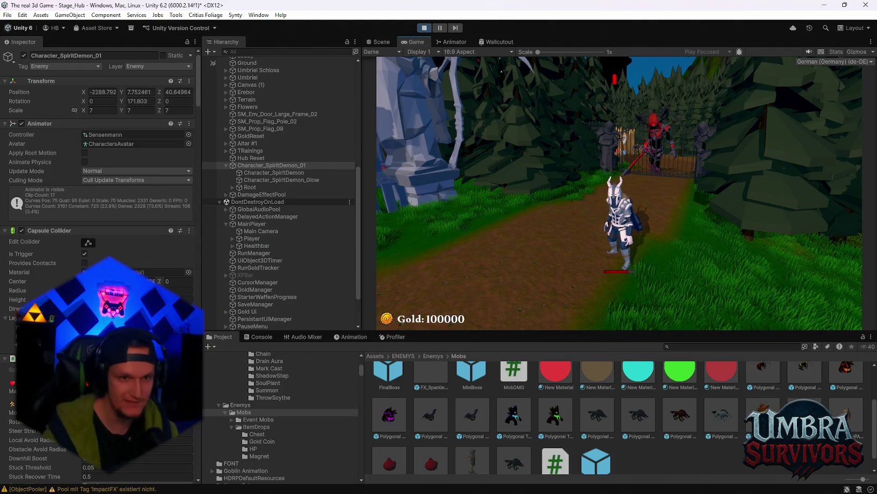
# Walk the player up toward the boss gate and back, then pause and stop the playtest
pyautogui.press('w')
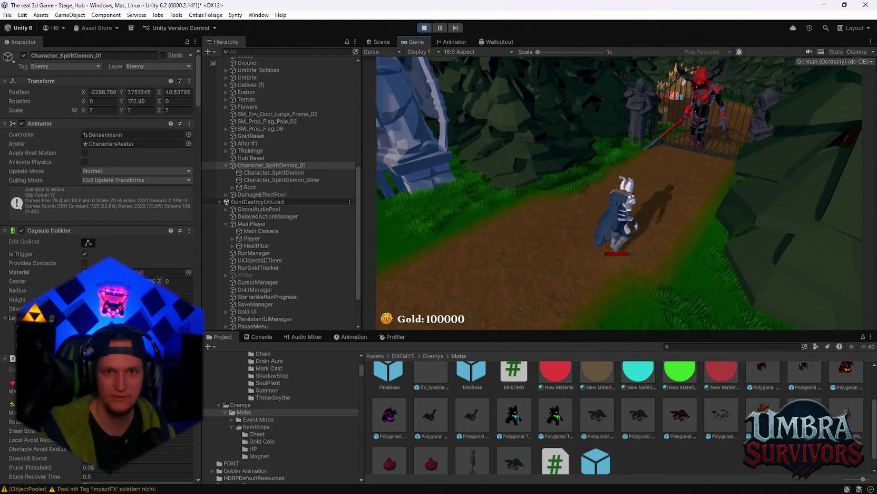
pyautogui.press('w')
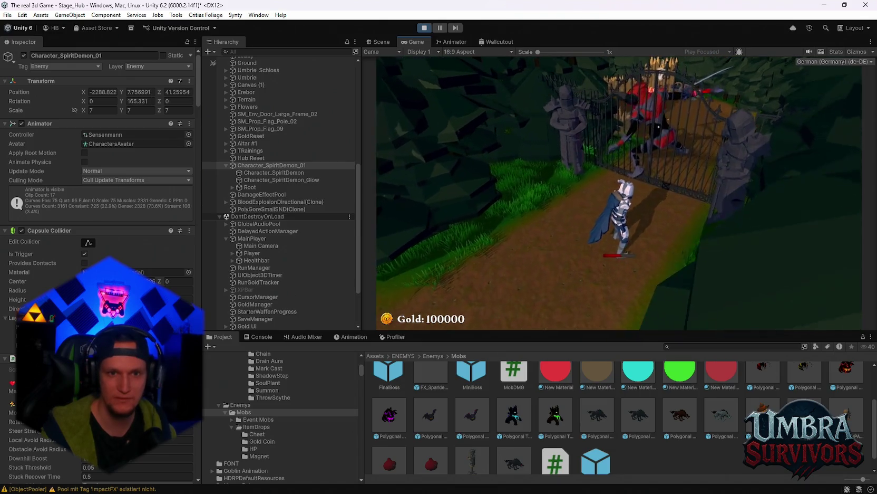
pyautogui.press('s')
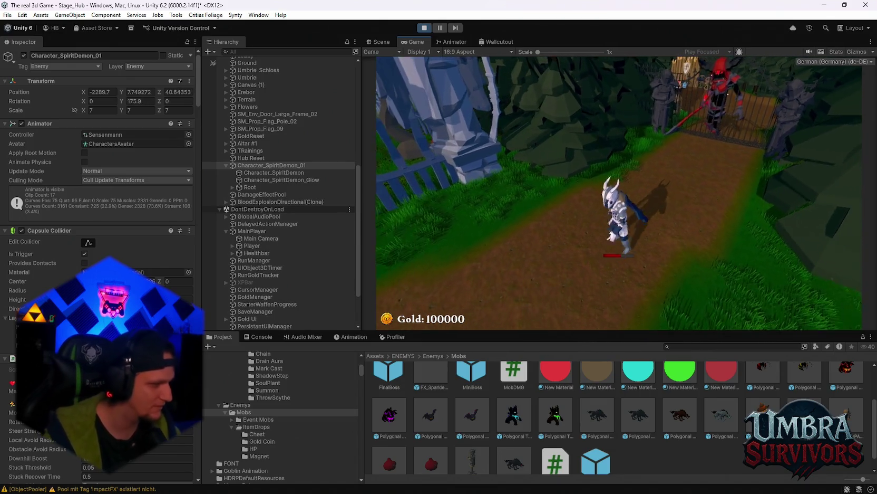
pyautogui.press('Escape')
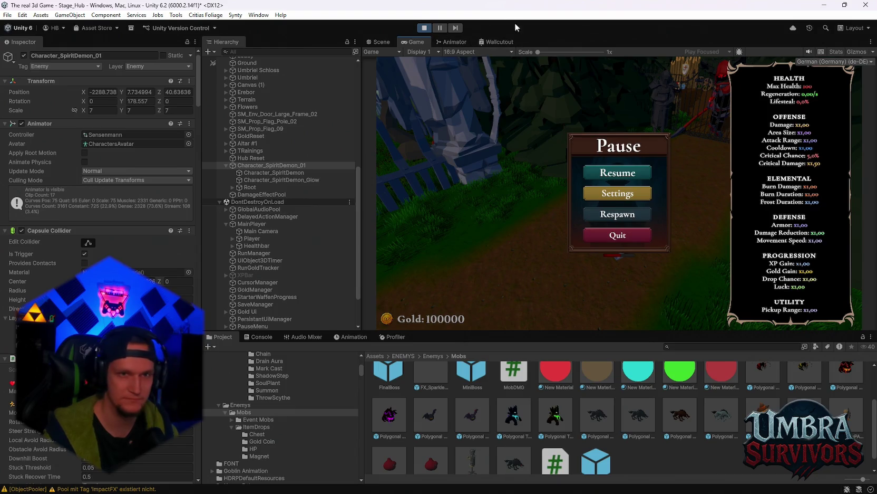
pyautogui.click(424, 28)
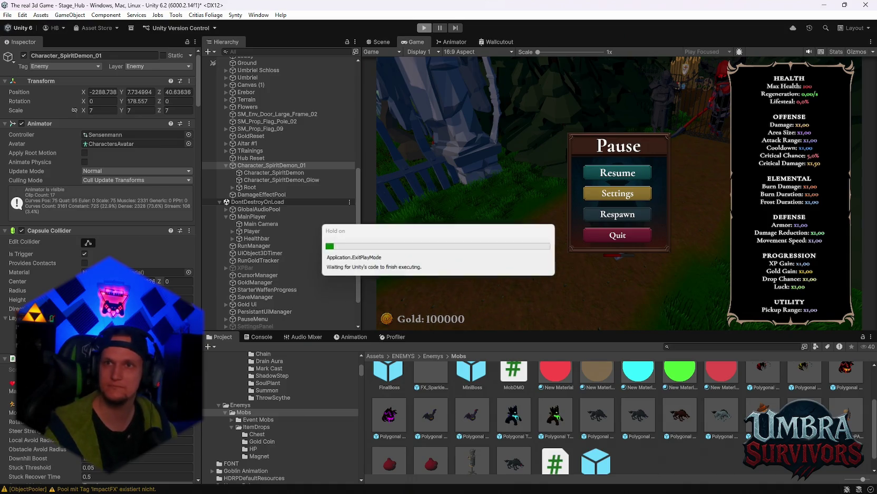
pyautogui.moveTo(491, 490)
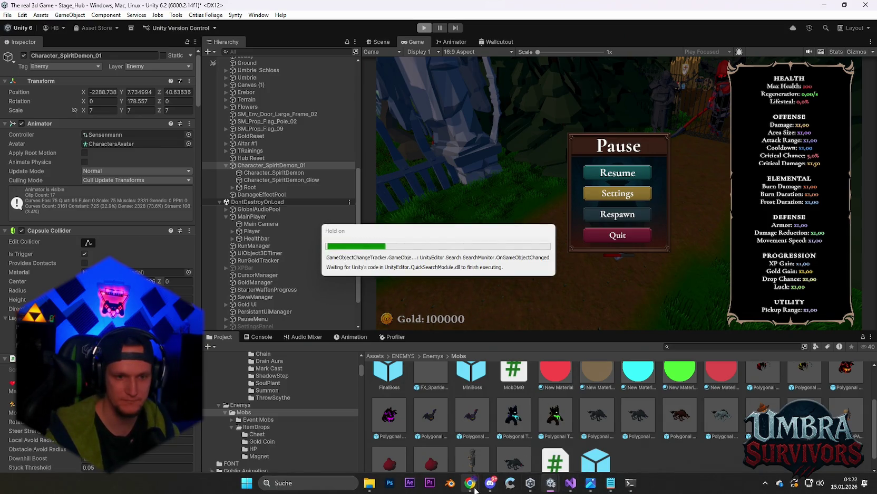
pyautogui.click(493, 450)
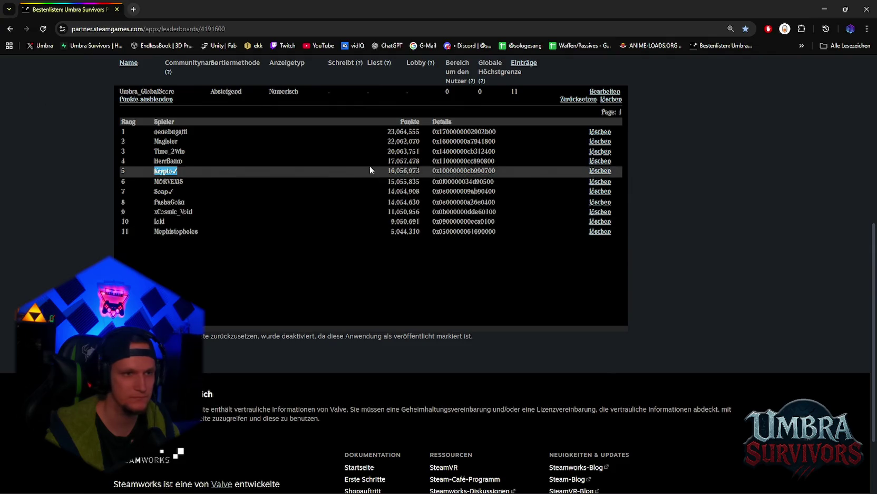
# Review the 11 Umbra_GlobalScore entries, from 23,064,555 down to 5,044,310
pyautogui.click(385, 151)
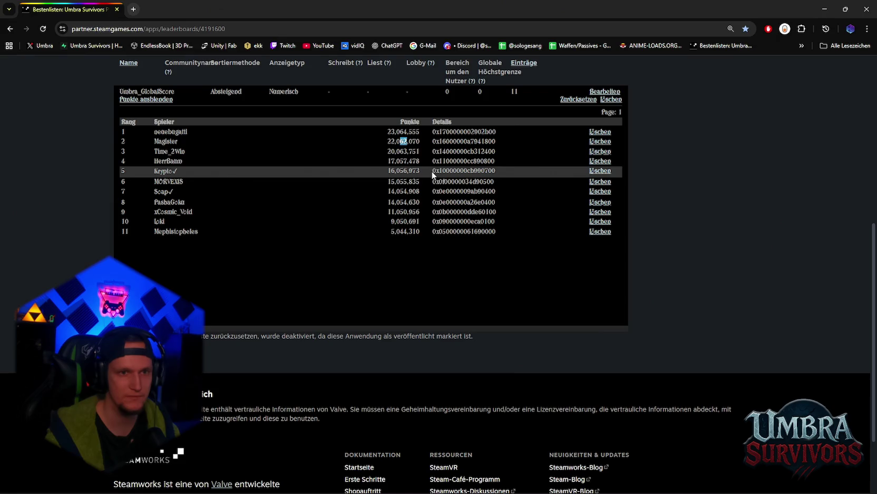
pyautogui.click(410, 142)
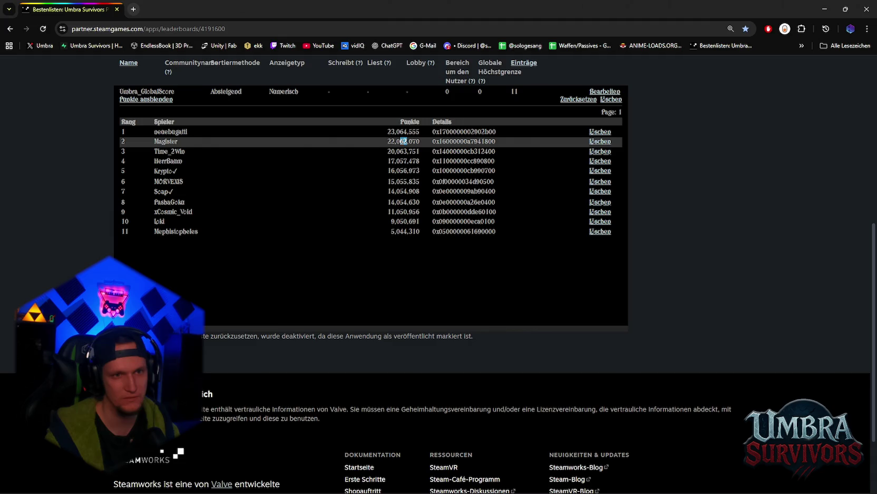
pyautogui.click(407, 143)
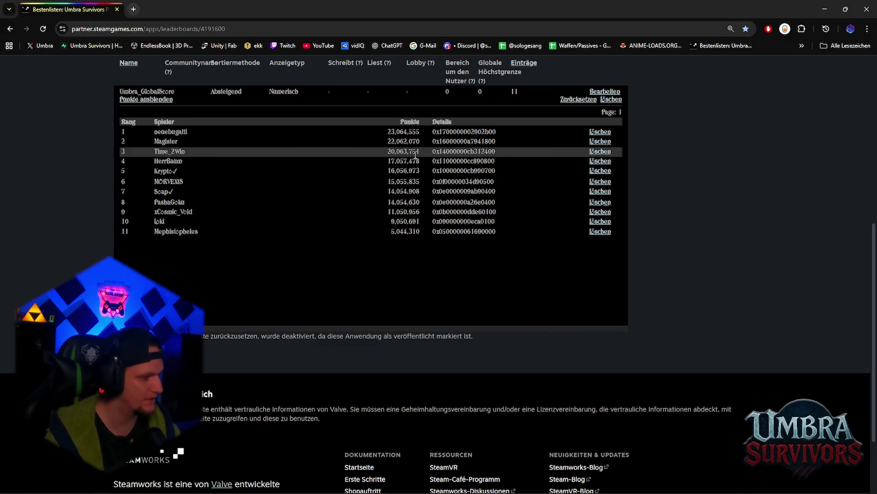
pyautogui.click(825, 9)
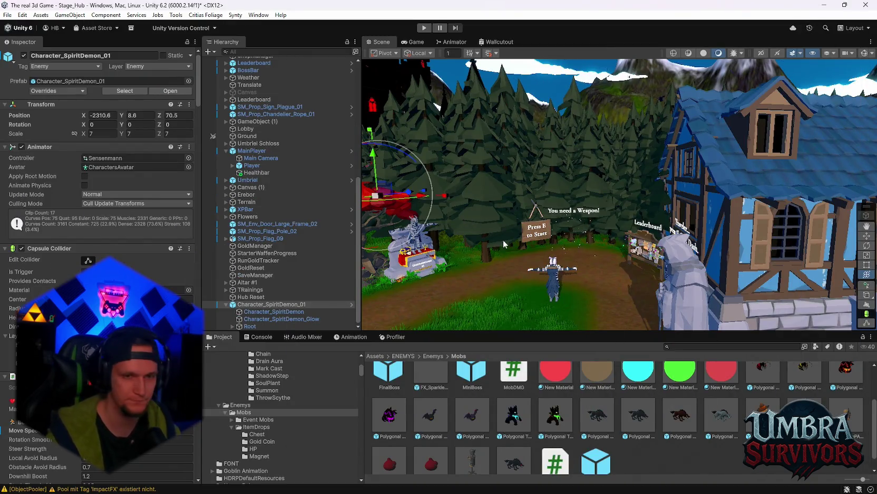
# Change the spirit demon boss's Grim Hook Max Range from 22 to 100
pyautogui.moveTo(542, 246)
pyautogui.mouseDown()
pyautogui.moveTo(573, 211)
pyautogui.moveTo(548, 241)
pyautogui.moveTo(560, 211)
pyautogui.moveTo(547, 217)
pyautogui.moveTo(578, 235)
pyautogui.moveTo(524, 197)
pyautogui.moveTo(559, 212)
pyautogui.moveTo(461, 114)
pyautogui.moveTo(575, 206)
pyautogui.moveTo(545, 159)
pyautogui.mouseUp()
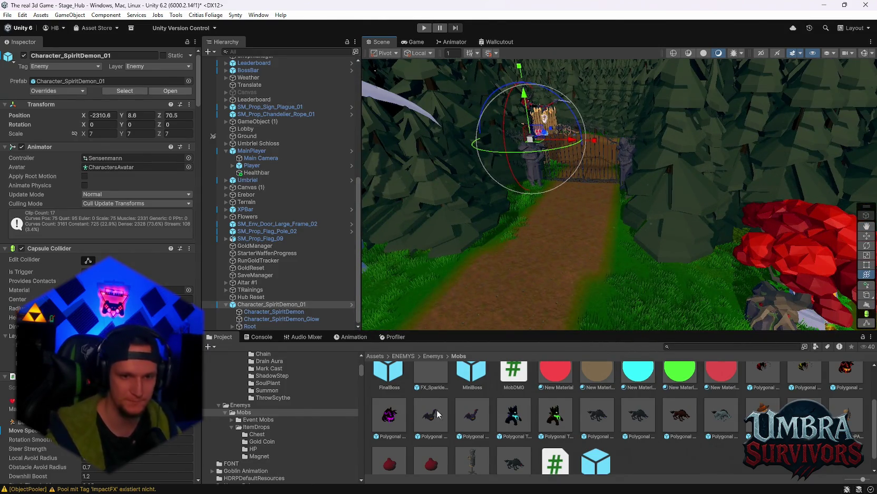
pyautogui.scroll(-1, 653, 448)
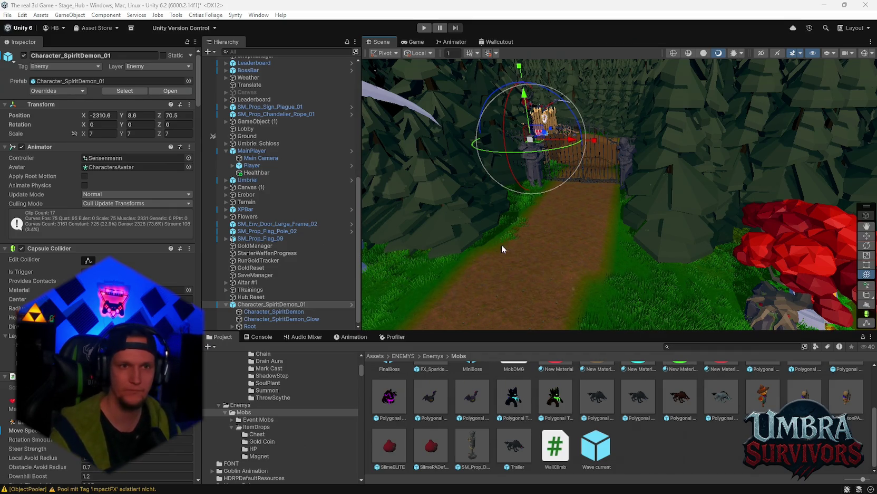
pyautogui.scroll(-20, 132, 316)
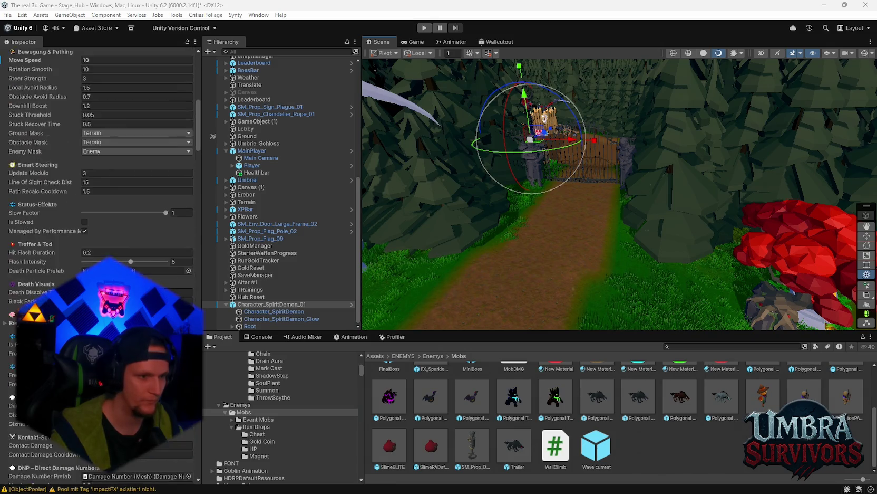
pyautogui.scroll(-3, 100, 264)
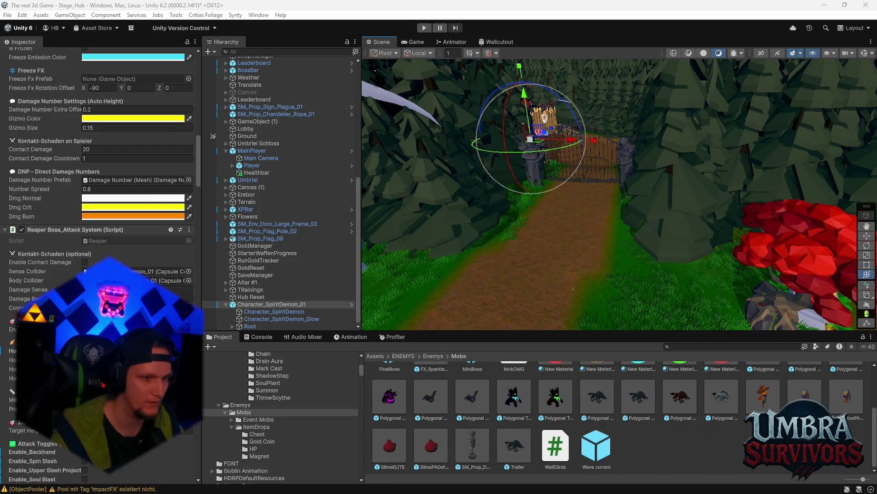
pyautogui.scroll(-15, 100, 264)
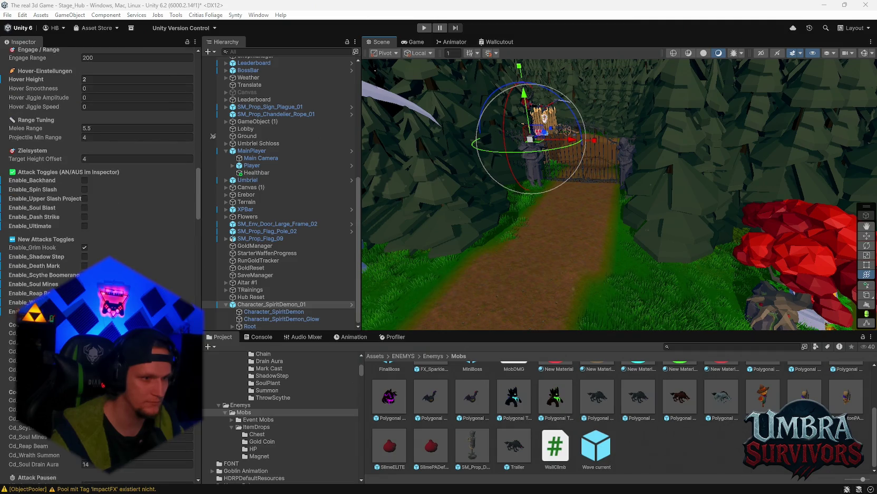
pyautogui.scroll(-20, 100, 264)
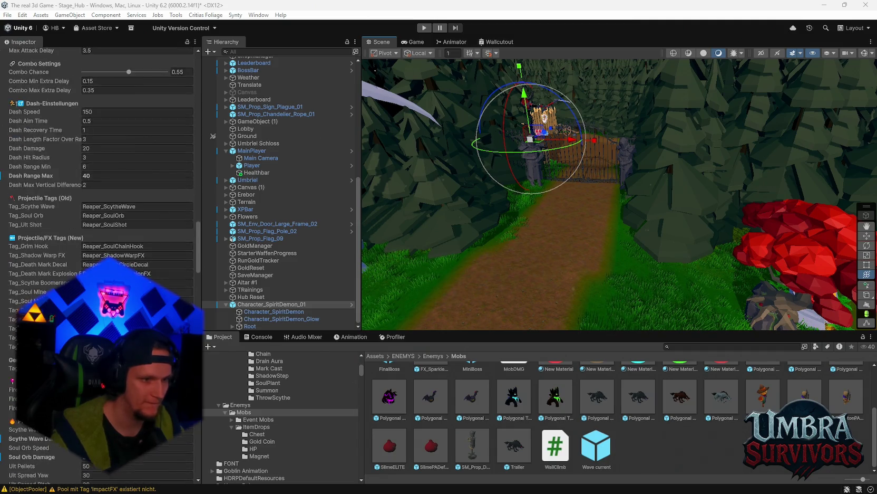
pyautogui.scroll(-9, 104, 161)
pyautogui.click(104, 160)
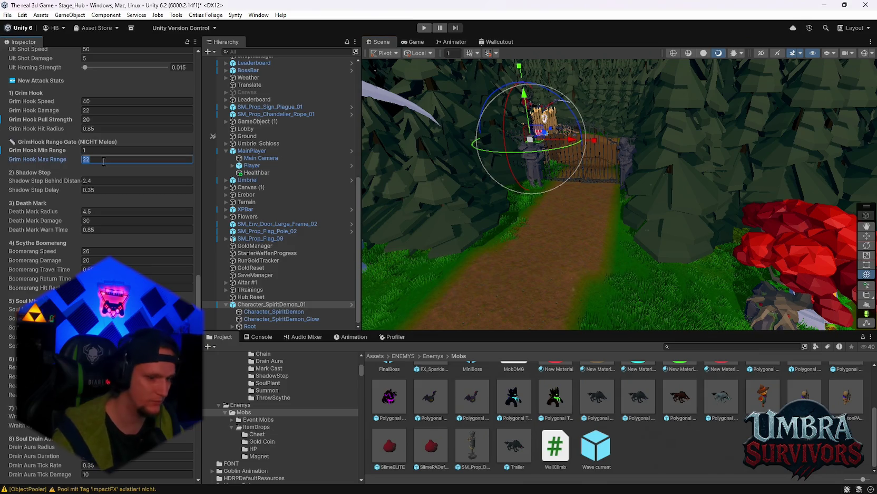
# Enter 100 for the hook range and start a playtest of the hub
pyautogui.write('100')
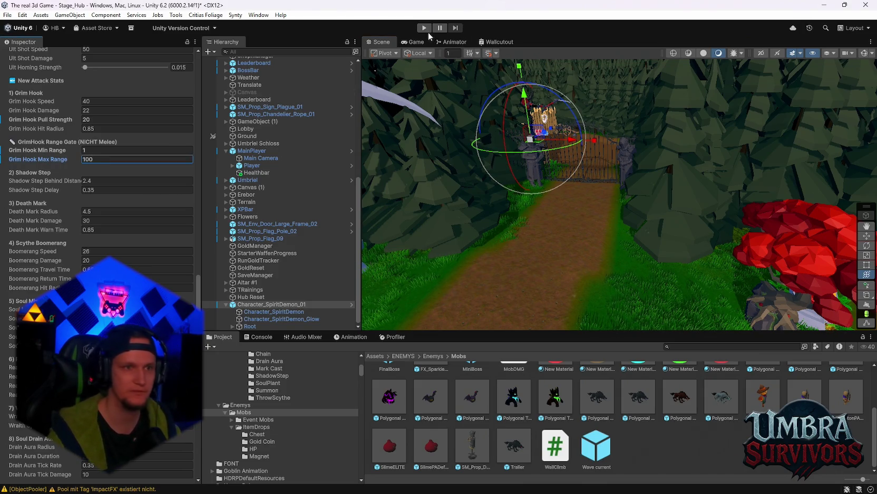
pyautogui.click(424, 27)
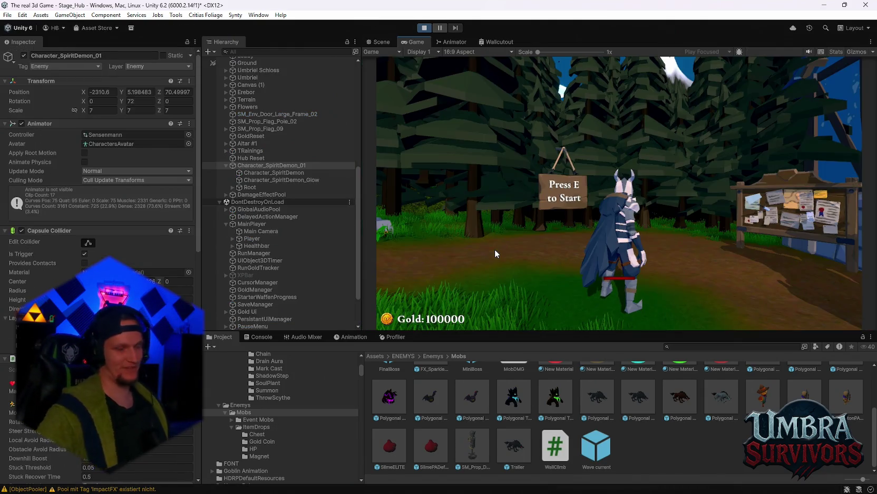
pyautogui.click(495, 249)
# Run the character around the hub past the red boss, attack, then pause the game
pyautogui.press('w')
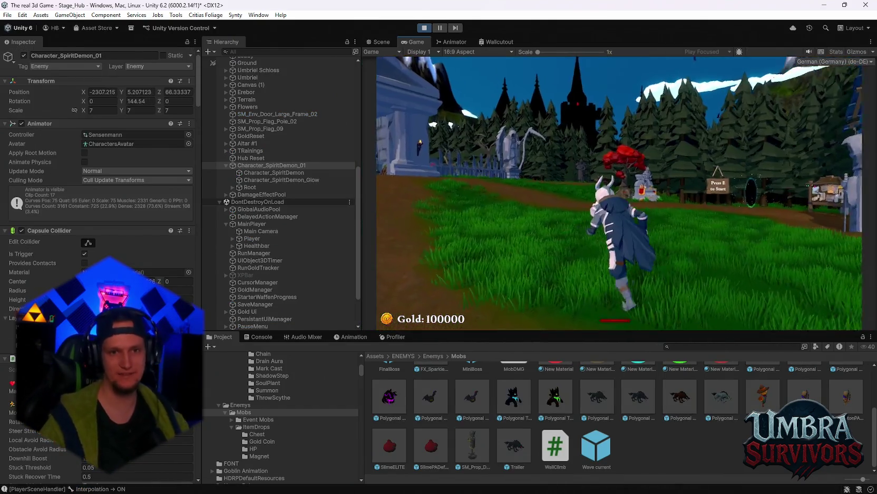
pyautogui.press('a')
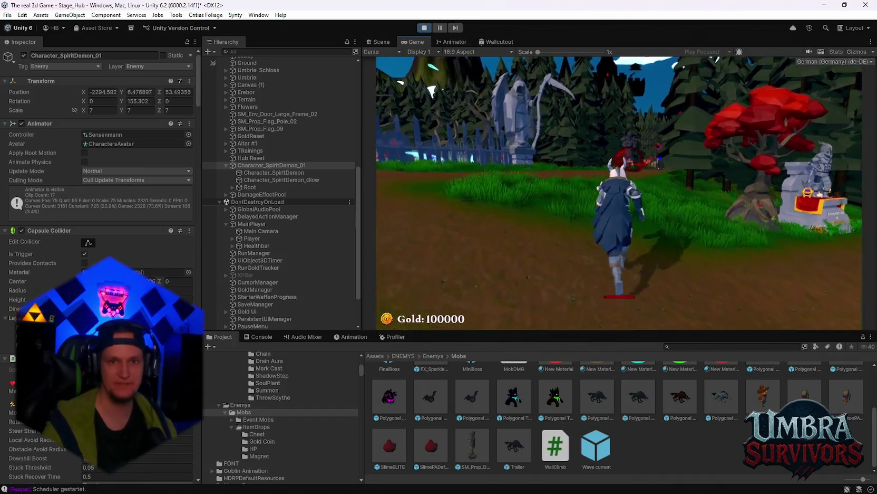
pyautogui.press('s')
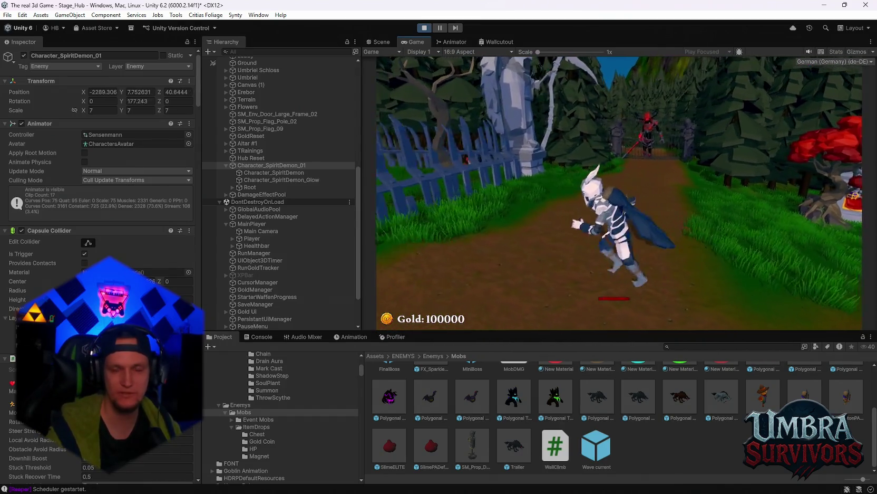
pyautogui.press('a')
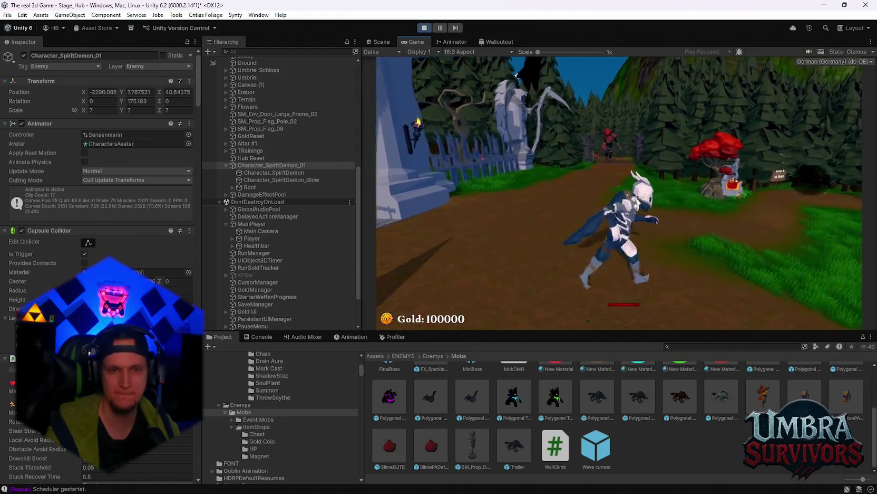
pyautogui.press('s')
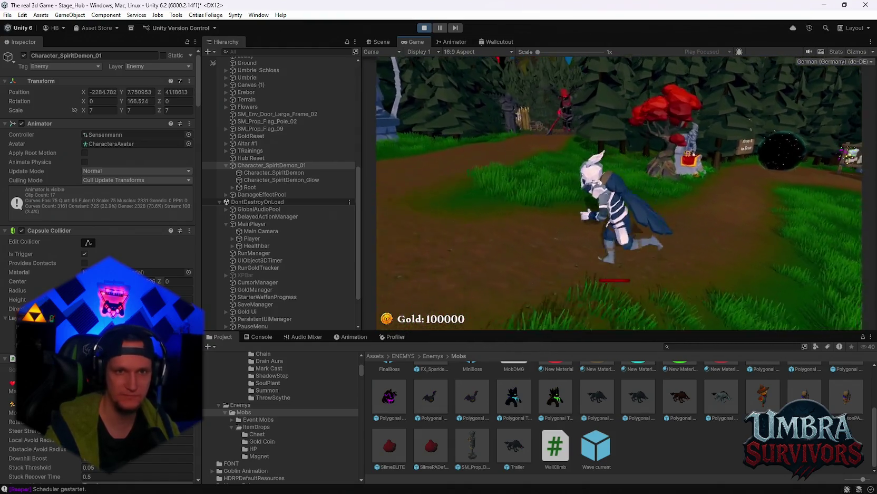
pyautogui.press('w')
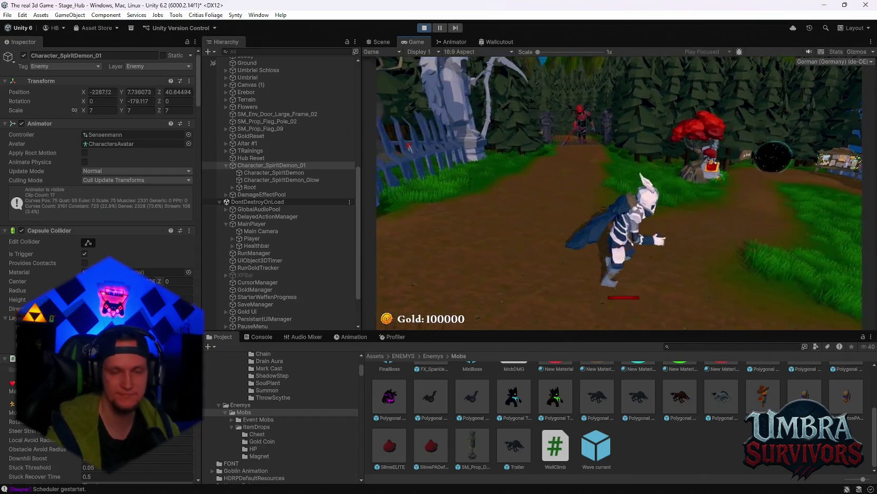
pyautogui.press('a')
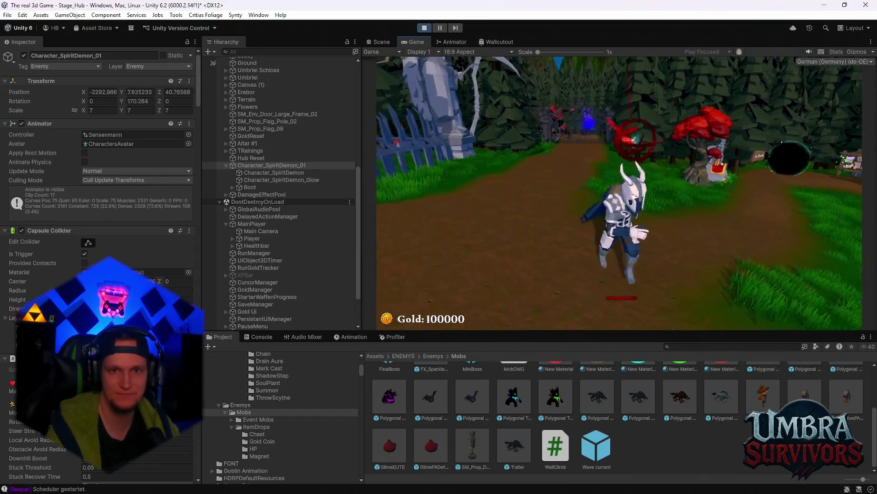
pyautogui.press('a')
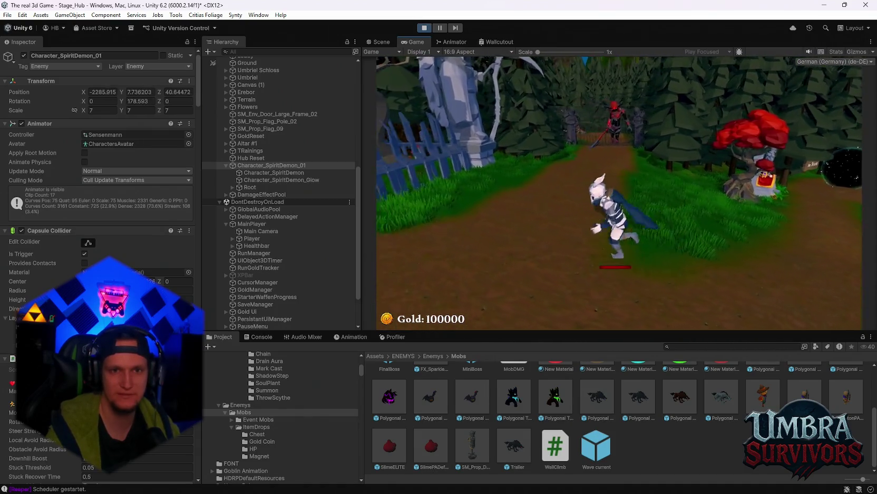
pyautogui.press('w')
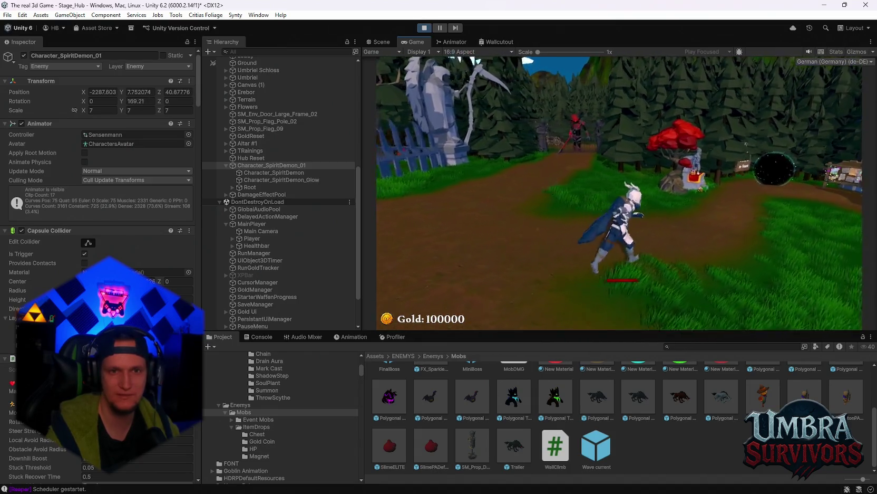
pyautogui.press('a')
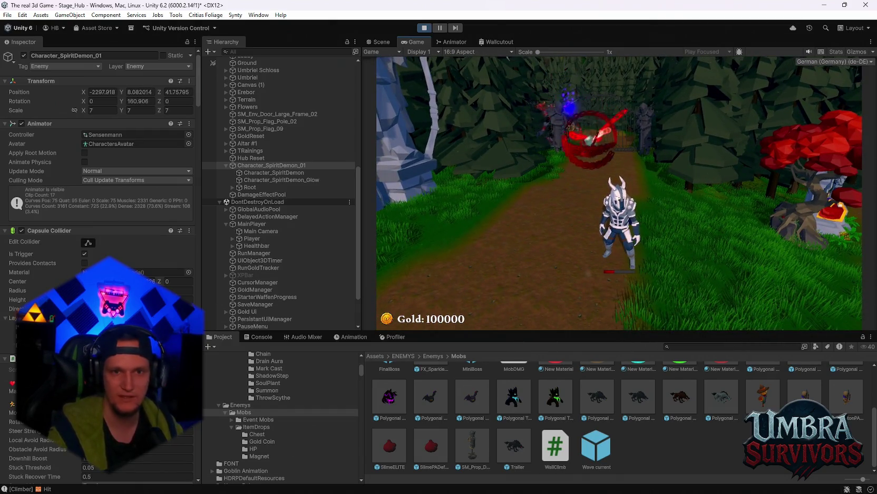
pyautogui.press('Escape')
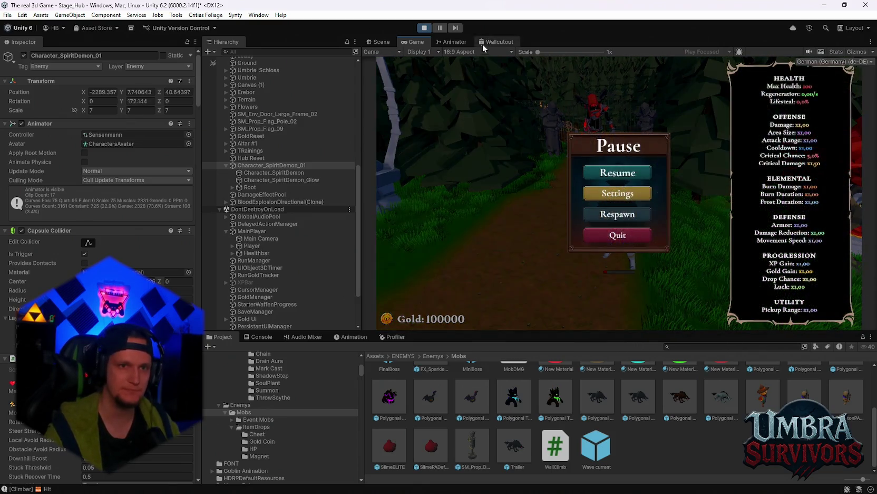
# Stop Play mode and fly the Scene view through the gate to the portal and leaderboard
pyautogui.click(425, 27)
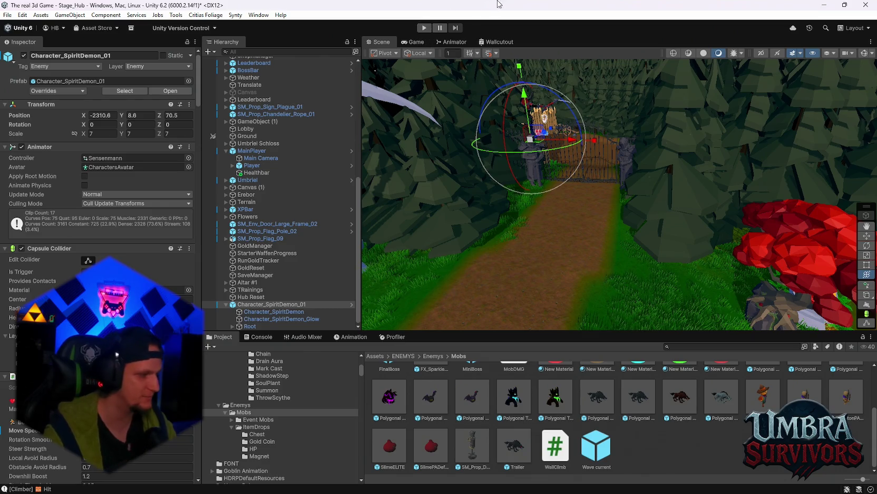
pyautogui.moveTo(587, 222)
pyautogui.mouseDown()
pyautogui.moveTo(586, 332)
pyautogui.moveTo(607, 190)
pyautogui.moveTo(622, 188)
pyautogui.moveTo(623, 102)
pyautogui.moveTo(615, 142)
pyautogui.moveTo(630, 144)
pyautogui.mouseUp()
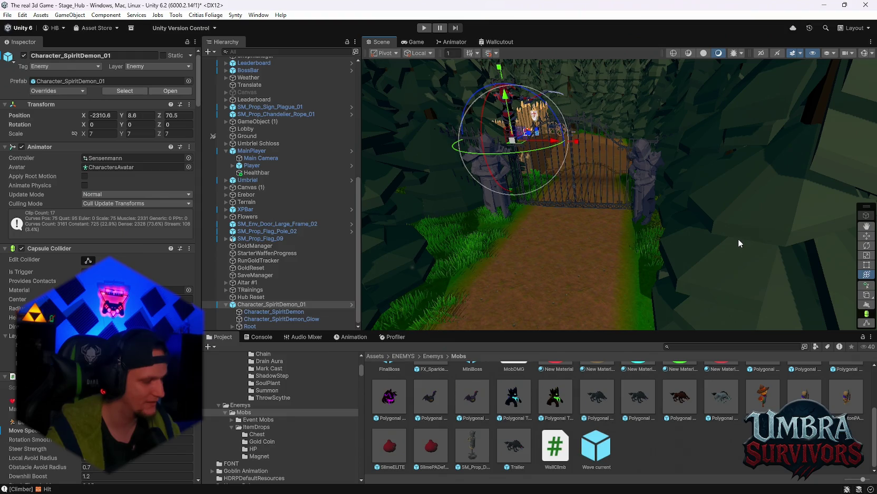
pyautogui.moveTo(559, 256)
pyautogui.mouseDown()
pyautogui.moveTo(564, 225)
pyautogui.moveTo(504, 202)
pyautogui.moveTo(606, 206)
pyautogui.mouseUp()
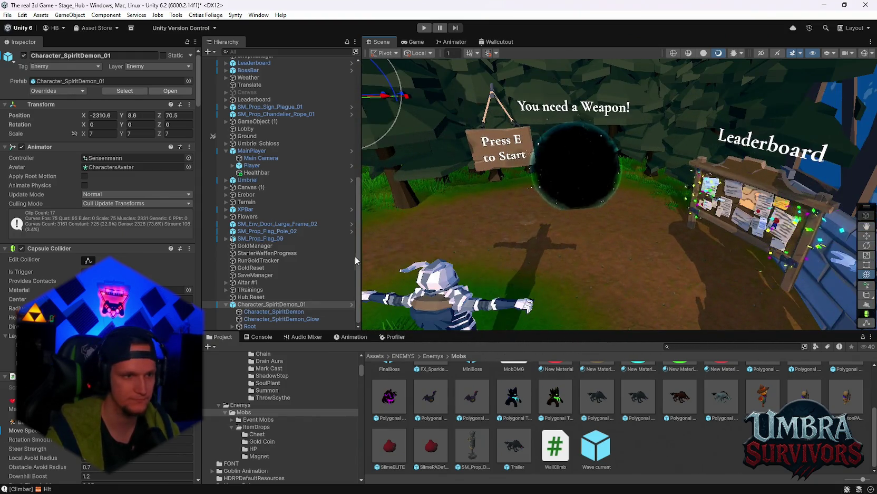
pyautogui.scroll(5, 286, 279)
pyautogui.scroll(-5, 288, 281)
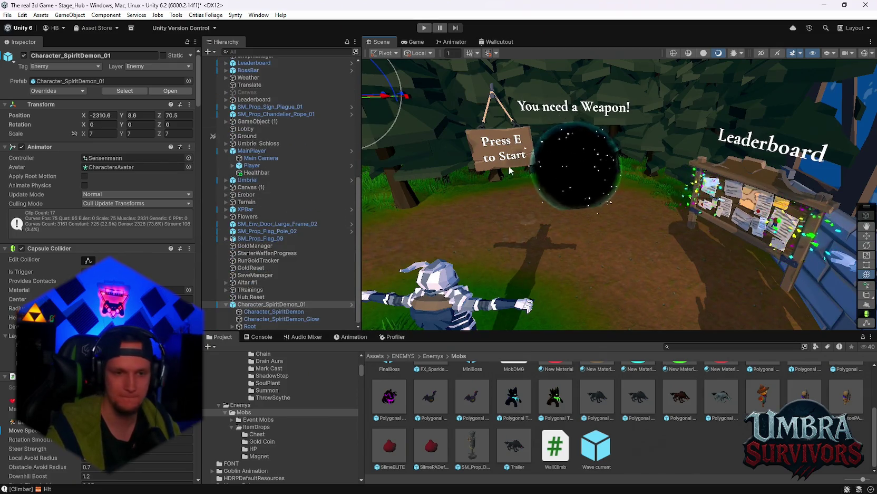
pyautogui.moveTo(509, 166); pyautogui.dragTo(485, 218)
pyautogui.scroll(-15, 100, 211)
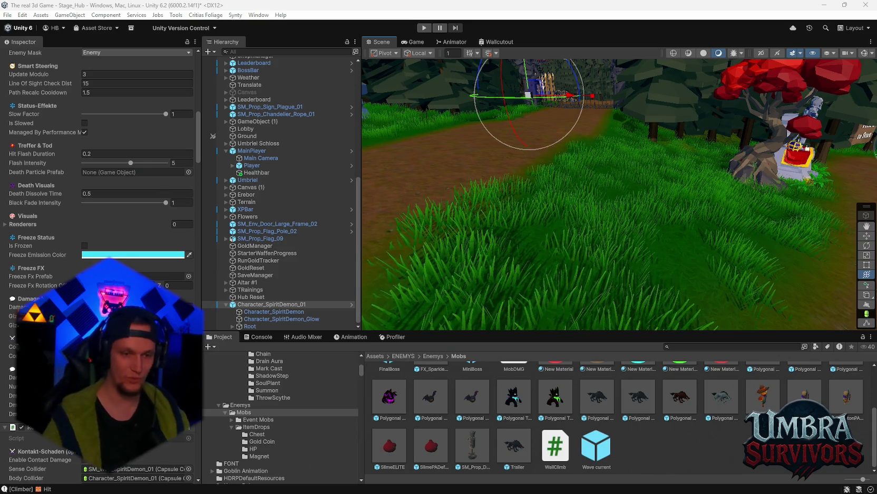
pyautogui.scroll(5, 328, 423)
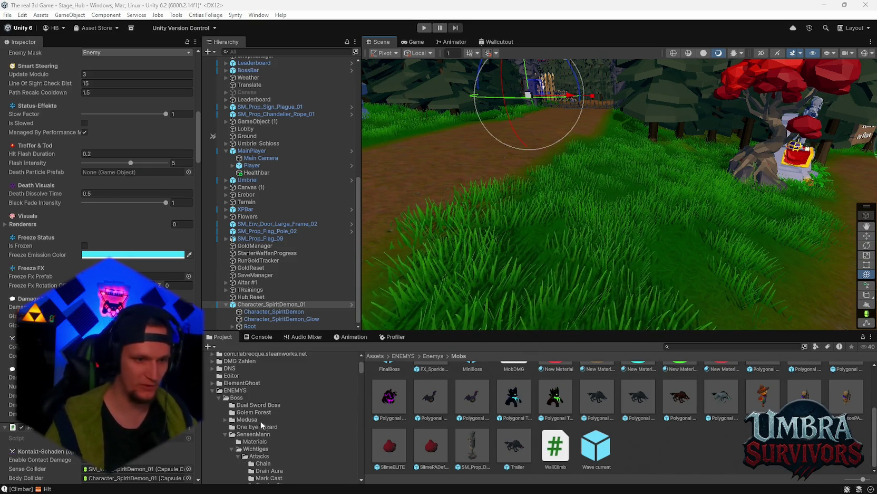
# Select the Golem prefab in the Golem Forest boss folder to view its settings
pyautogui.click(256, 413)
pyautogui.click(725, 384)
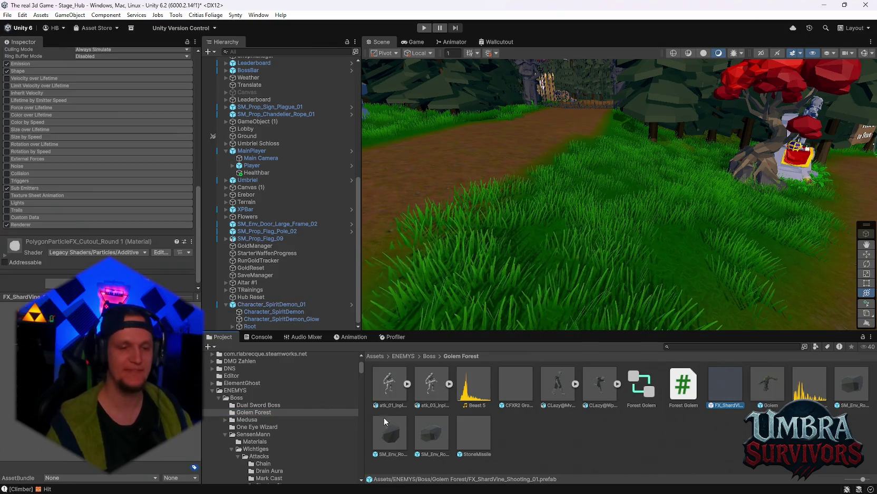
pyautogui.click(767, 384)
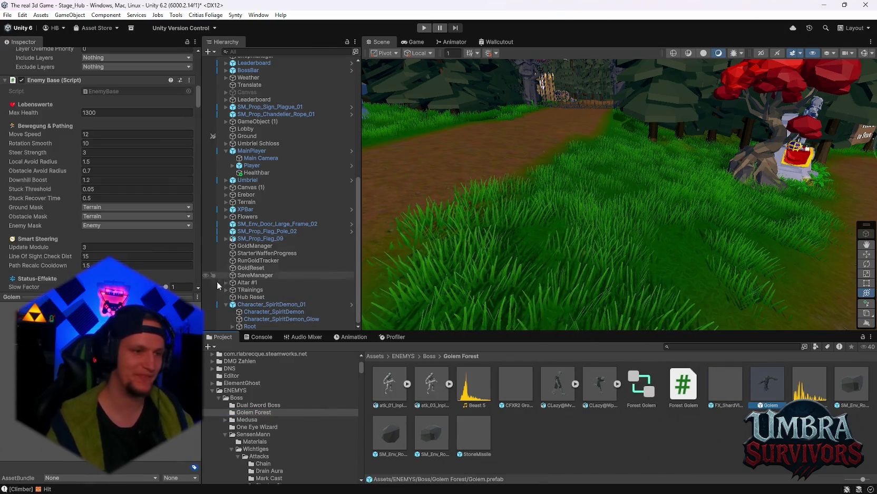
pyautogui.scroll(-10, 139, 231)
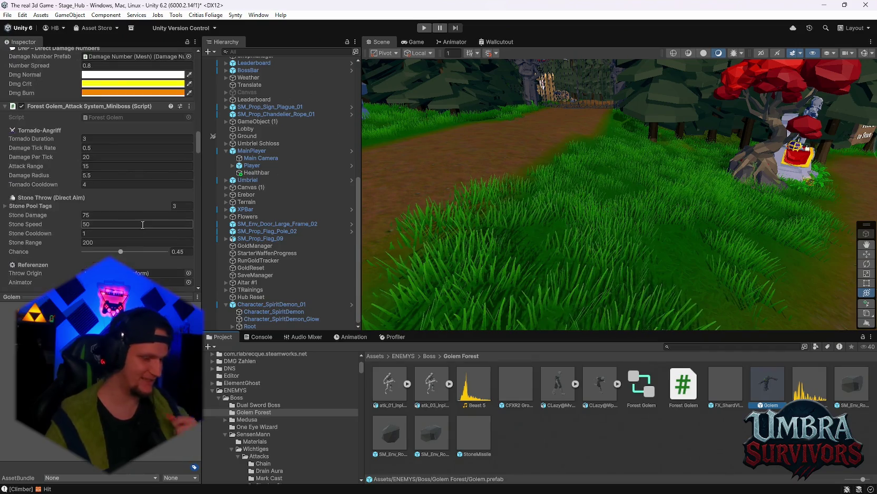
pyautogui.scroll(3, 143, 223)
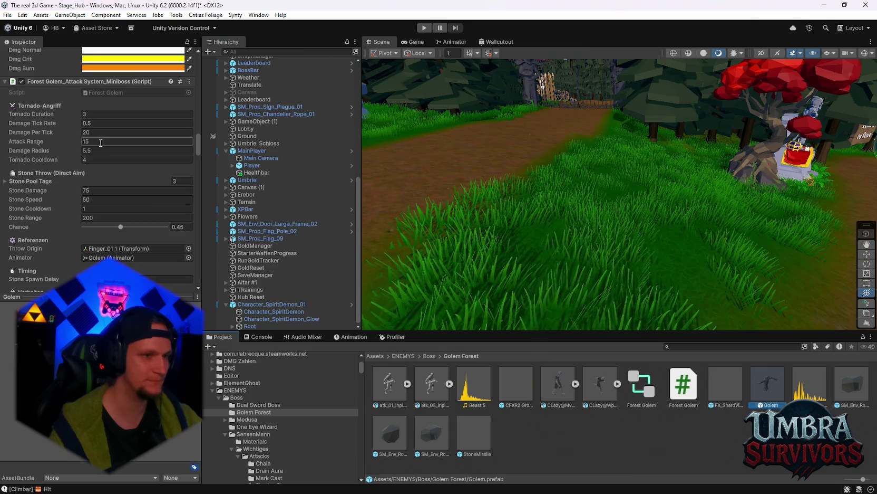
# Set the Golem's Stone Damage to 20 after briefly trying 30, then bring up the patch notes
pyautogui.click(105, 189)
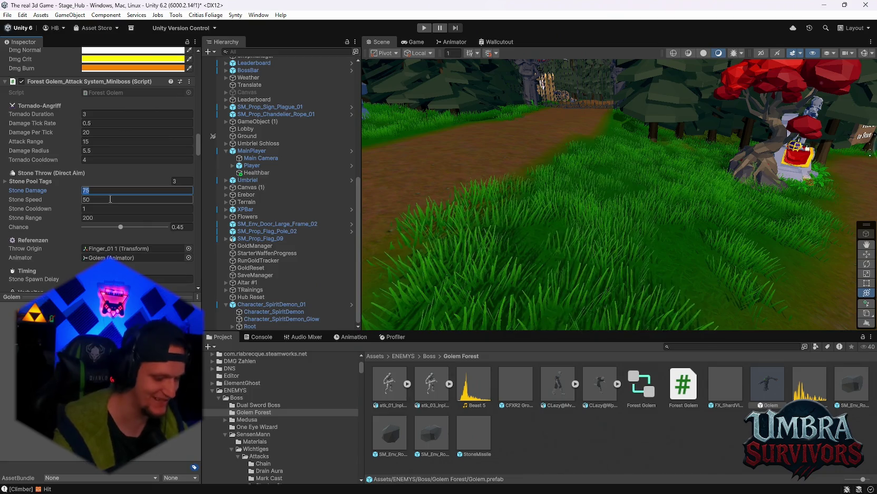
pyautogui.write('20')
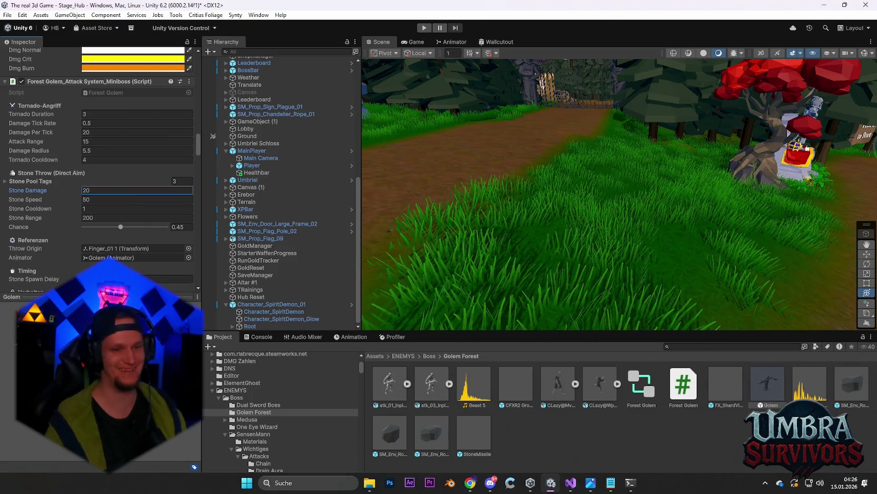
pyautogui.moveTo(580, 488)
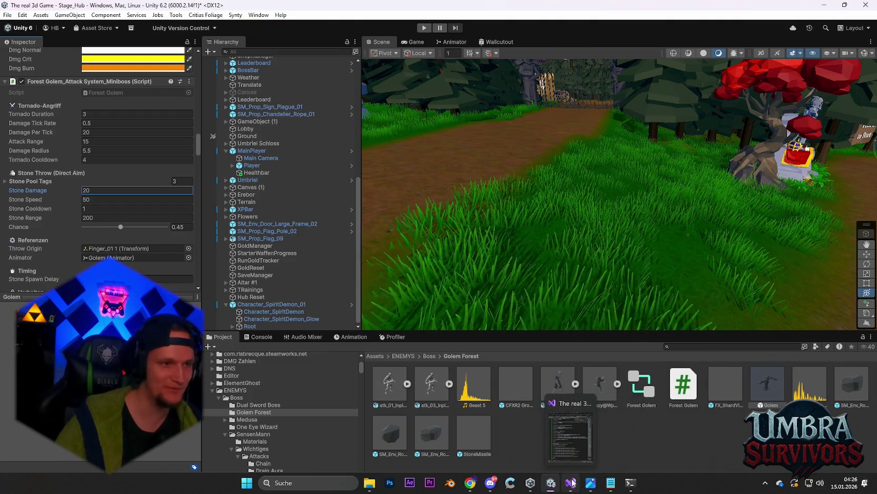
pyautogui.click(106, 190)
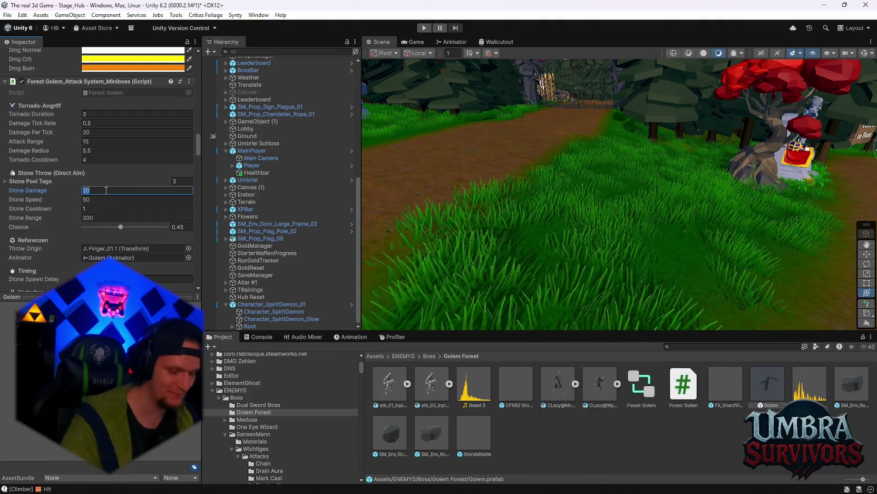
pyautogui.write('30')
pyautogui.moveTo(648, 490)
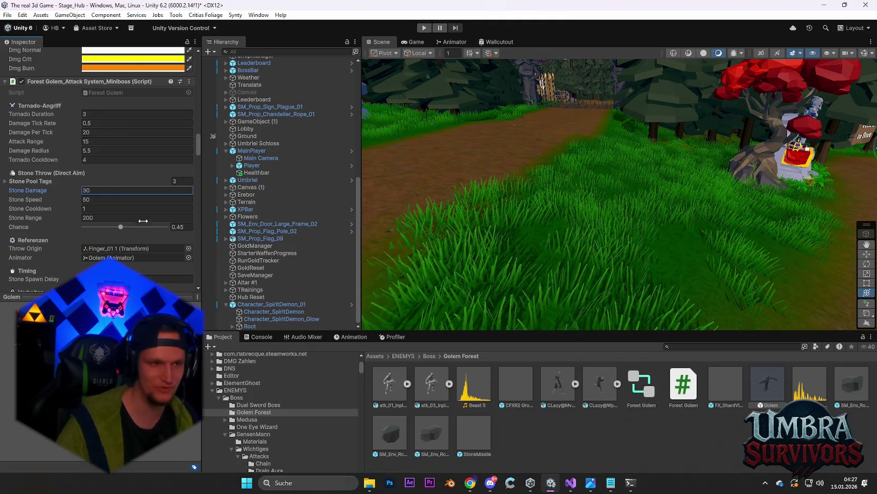
pyautogui.click(104, 189)
pyautogui.write('20')
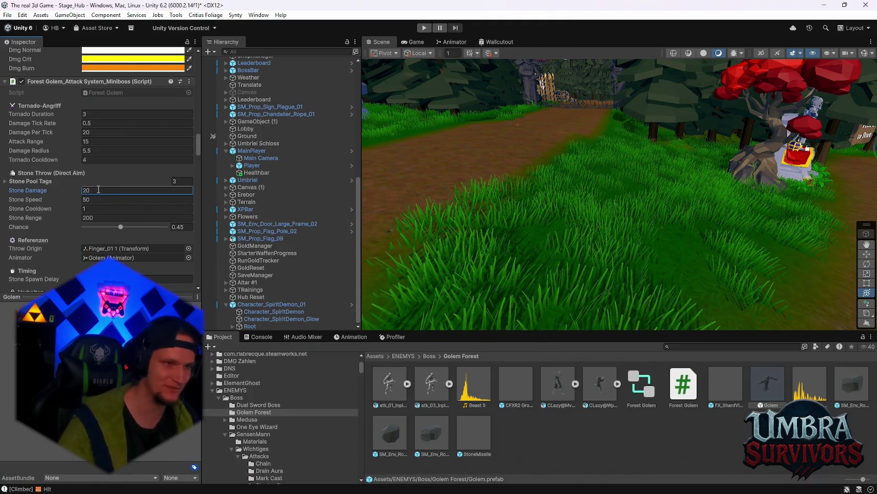
pyautogui.moveTo(391, 490)
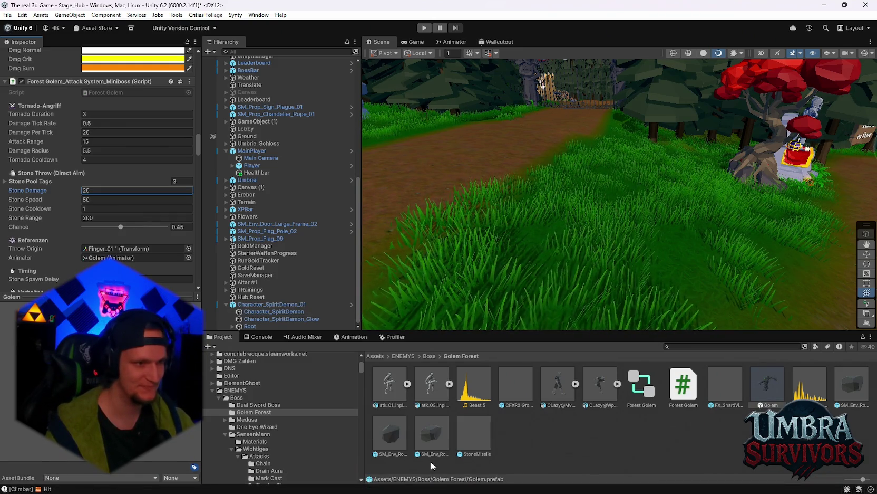
pyautogui.scroll(-3, 133, 203)
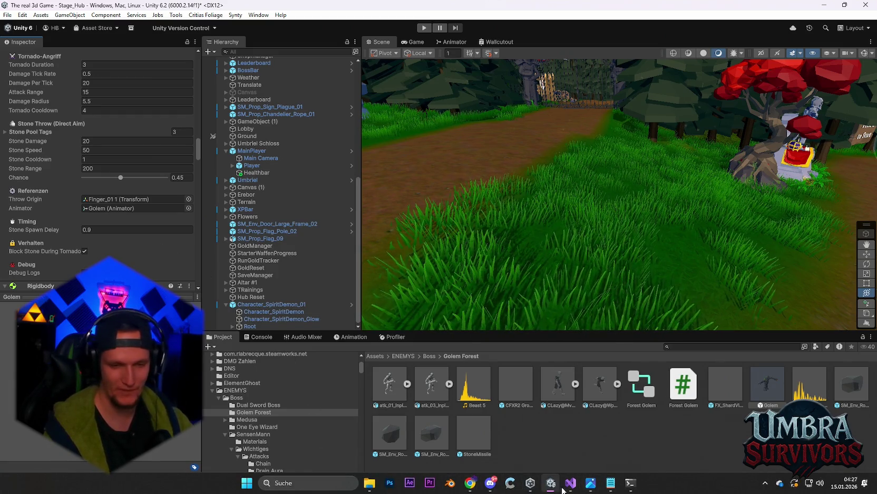
pyautogui.click(611, 482)
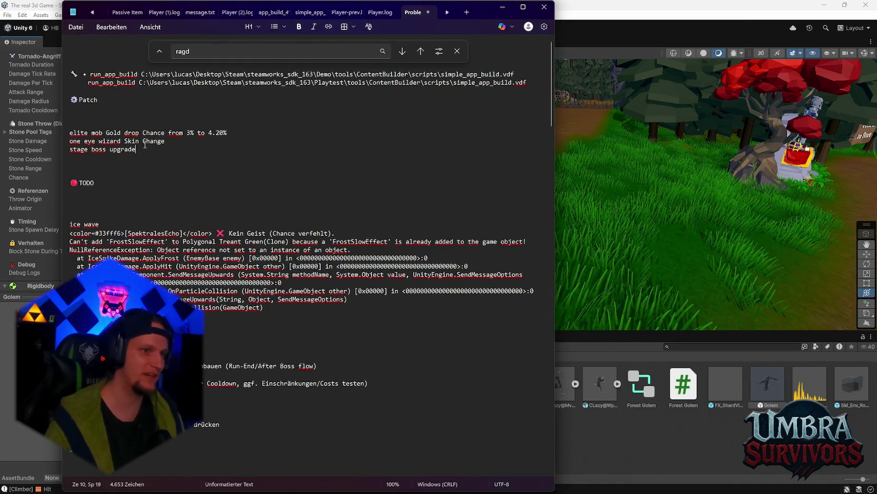
# Add the note 'Golemstone DMG nerfed from 75 to 20', then return to the Steamworks leaderboard
pyautogui.press('Return')
pyautogui.write('Golemstone DMG nerfed from 75 to 20')
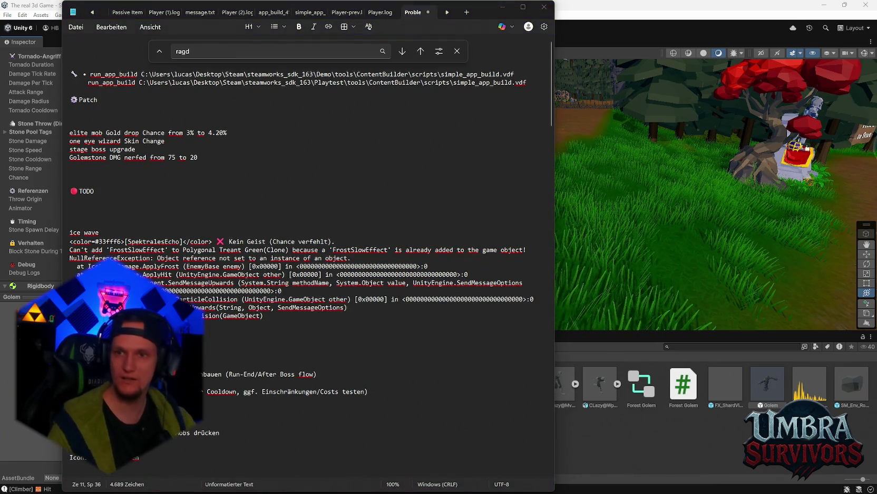
pyautogui.moveTo(472, 486)
pyautogui.click(499, 449)
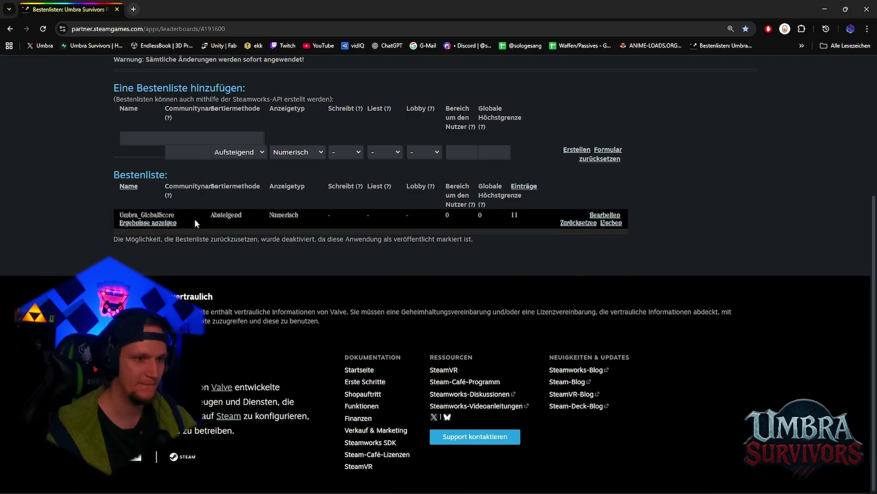
# Review the 11 Umbra_GlobalScore entries, then minimize the browser and notes to reveal Unity
pyautogui.click(145, 224)
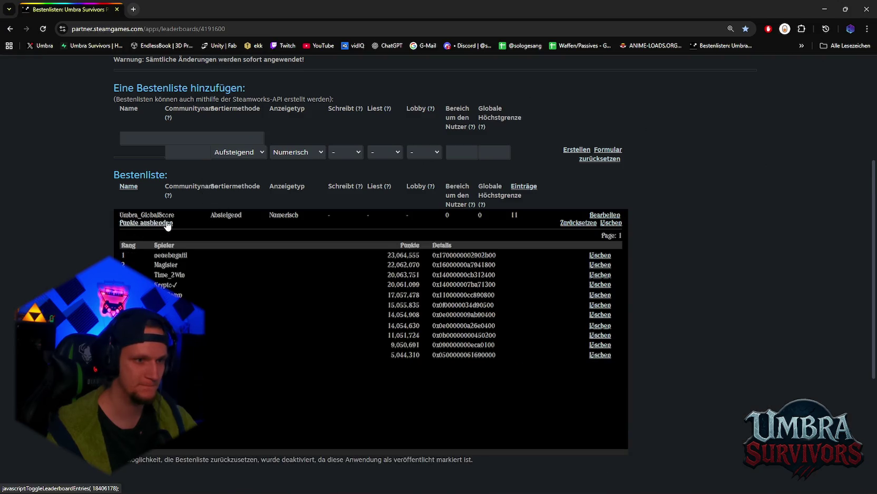
pyautogui.scroll(-2, 174, 235)
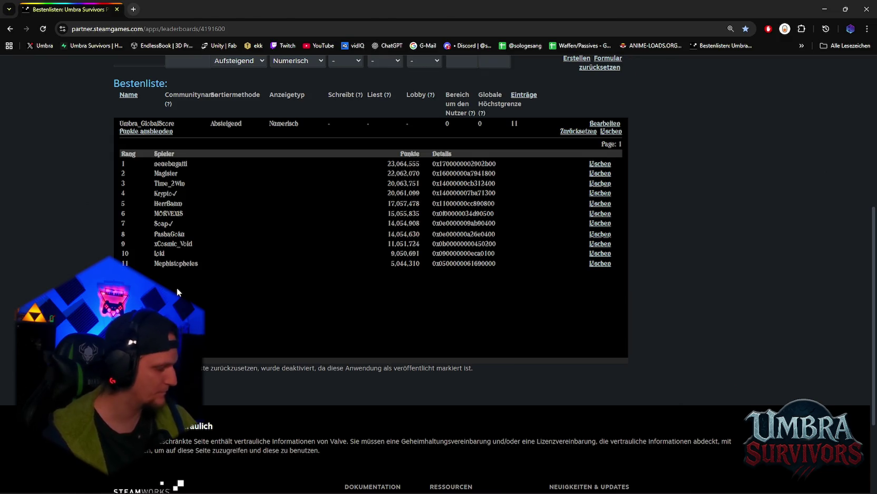
pyautogui.click(821, 9)
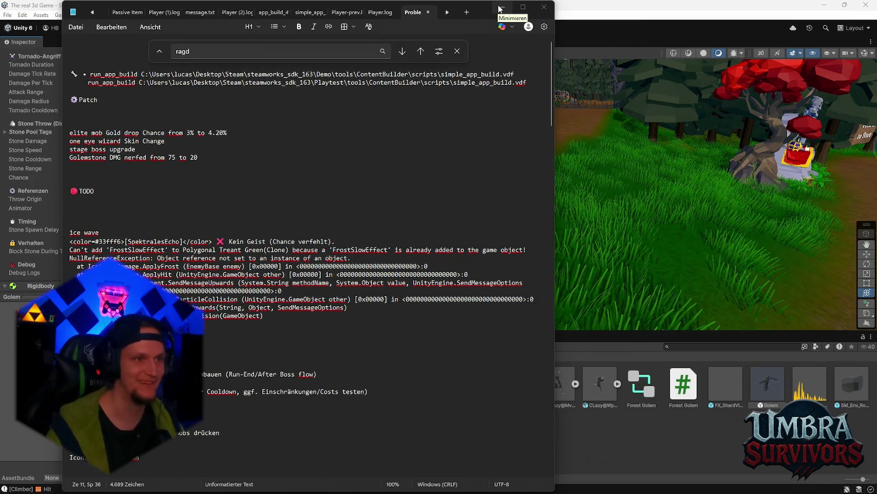
pyautogui.click(500, 7)
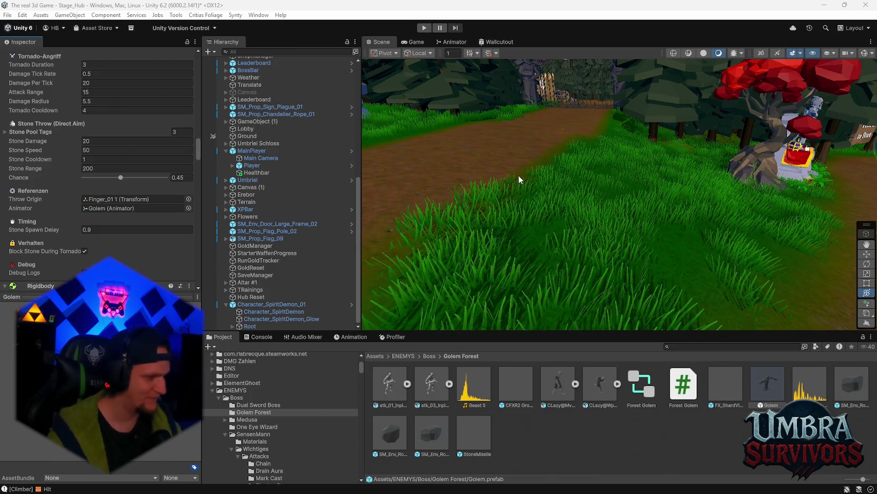
# Check the SteamCMD log's 'No Connection' and 'Service Unavailable' errors, then minimize Chrome and the terminal
pyautogui.click(631, 483)
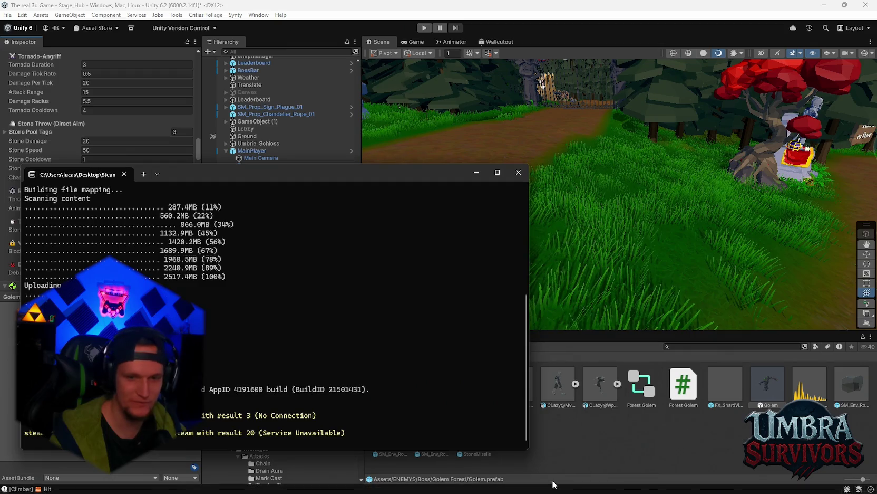
pyautogui.moveTo(470, 483)
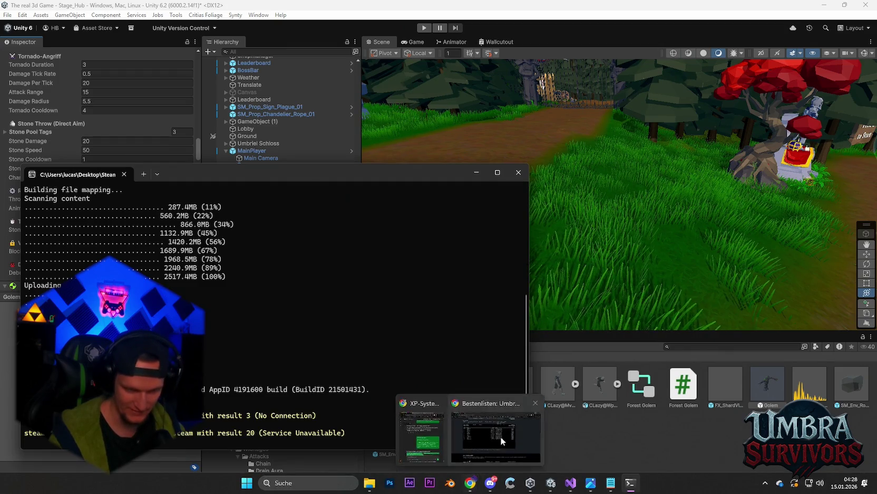
pyautogui.click(500, 436)
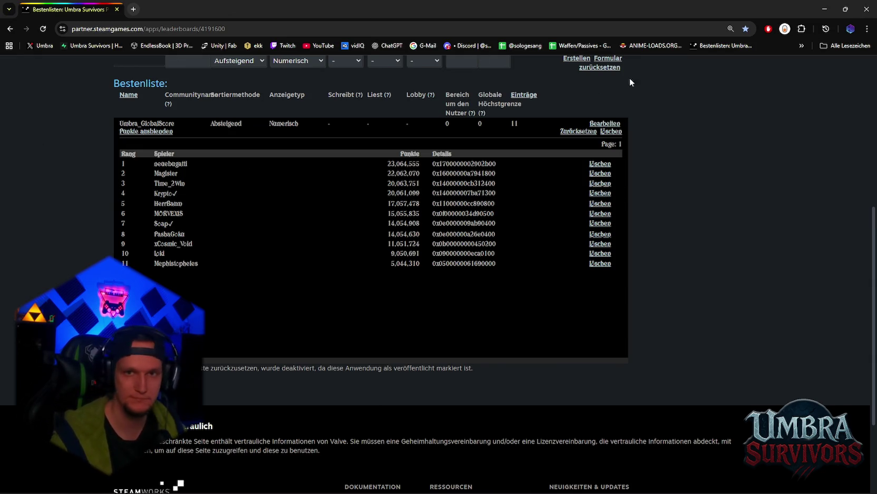
pyautogui.click(822, 6)
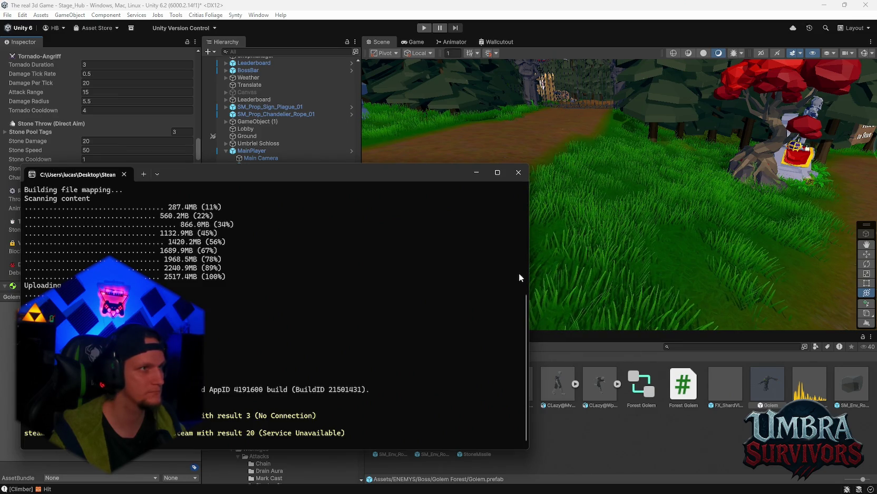
pyautogui.moveTo(532, 492)
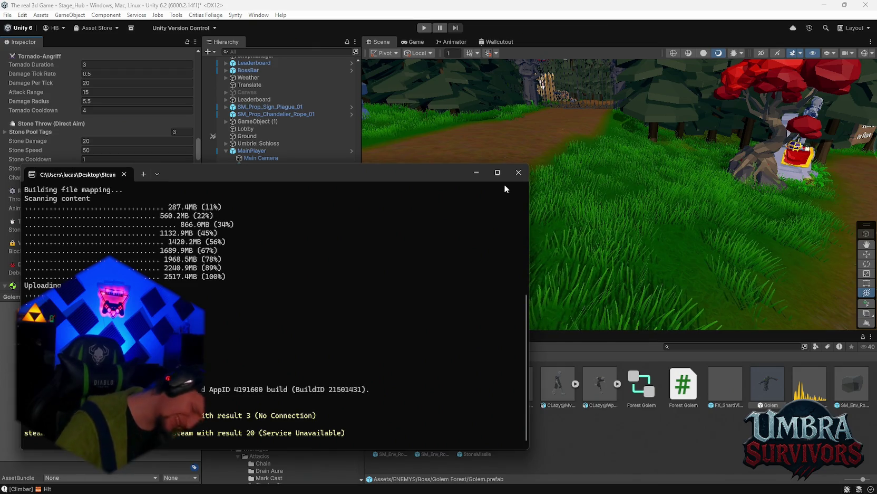
pyautogui.click(477, 172)
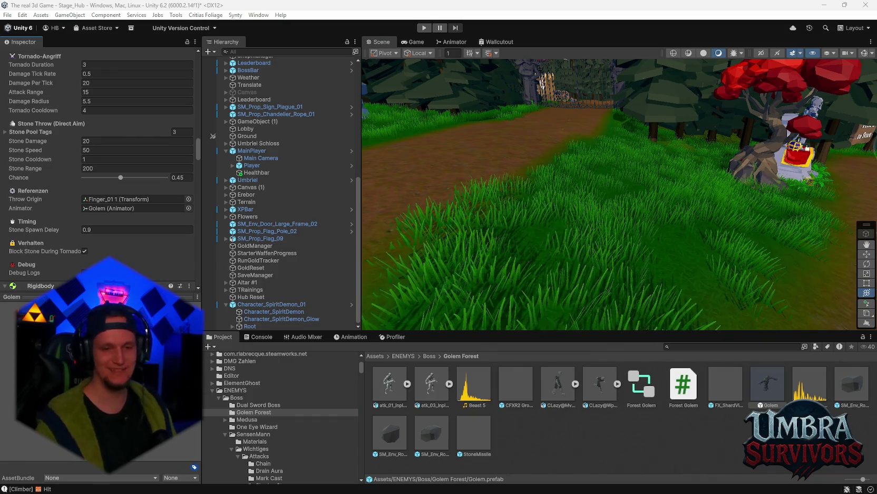
pyautogui.moveTo(582, 491)
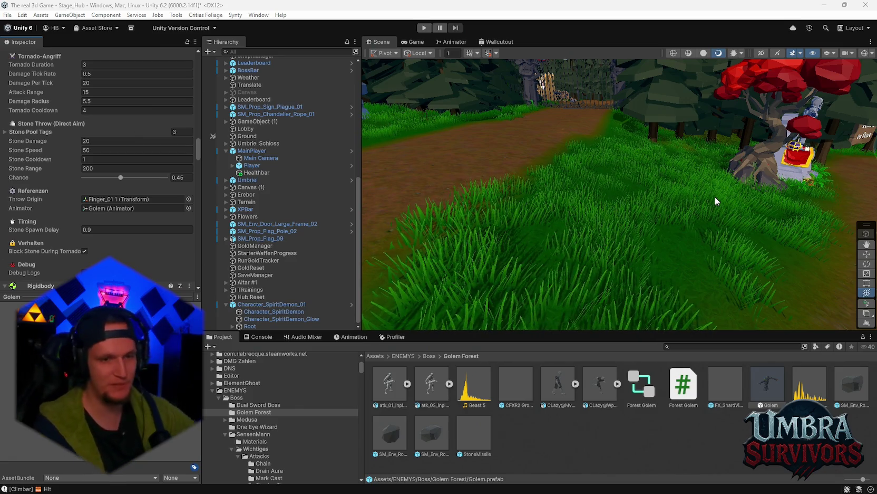
# Start Play mode, maximize the Game view, and resume play from the pause menu
pyautogui.click(424, 28)
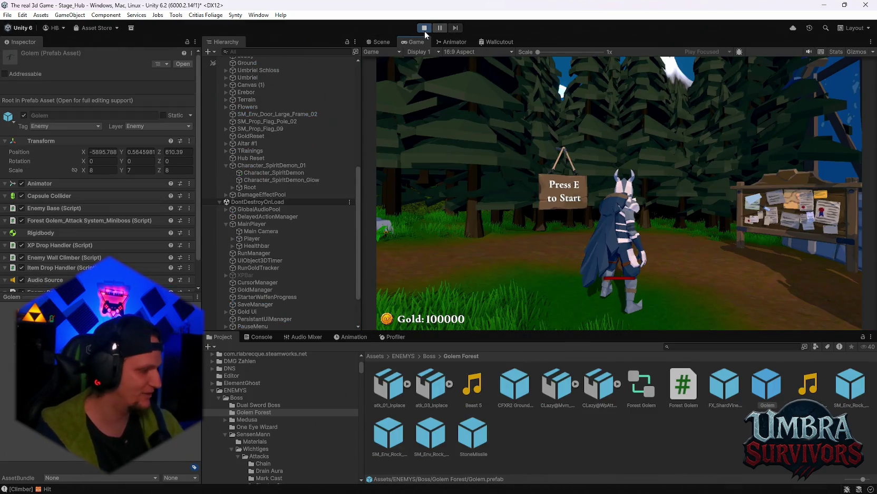
pyautogui.press('e')
pyautogui.press('w')
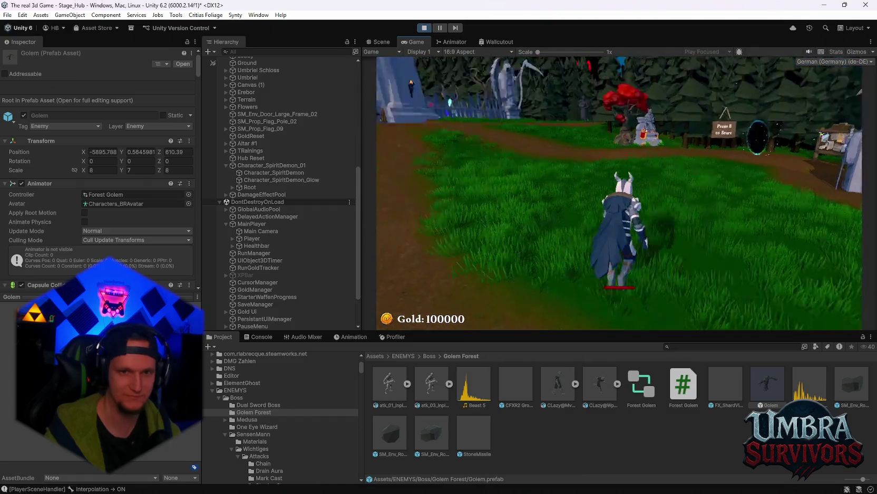
pyautogui.press('Escape')
pyautogui.doubleClick(417, 42)
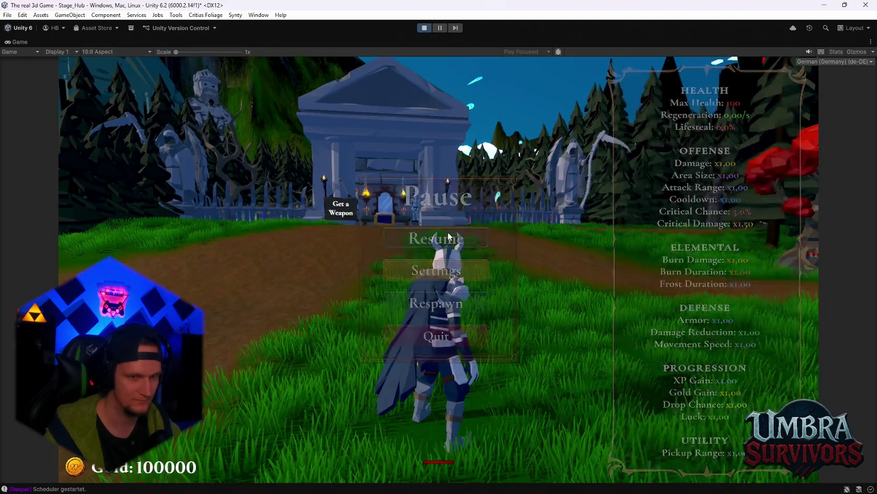
pyautogui.click(448, 236)
# Walk the character around the weapon hall and along the dirt path toward the gate
pyautogui.press('w')
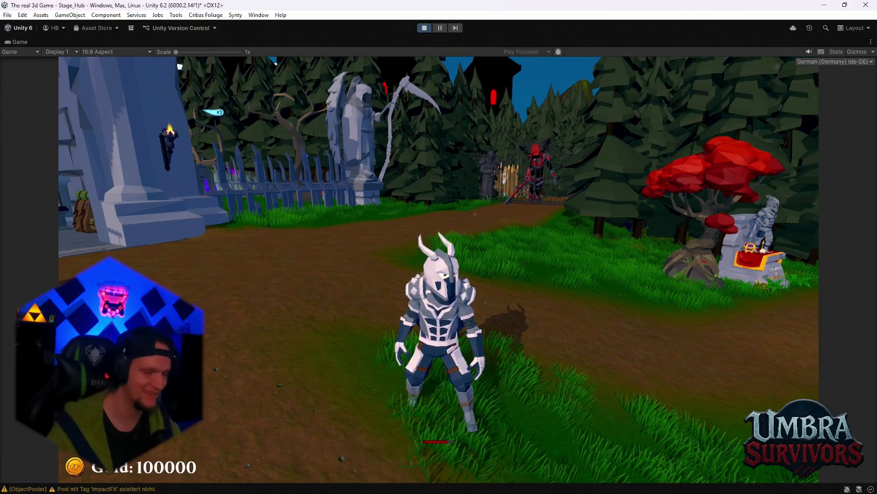
pyautogui.press('w')
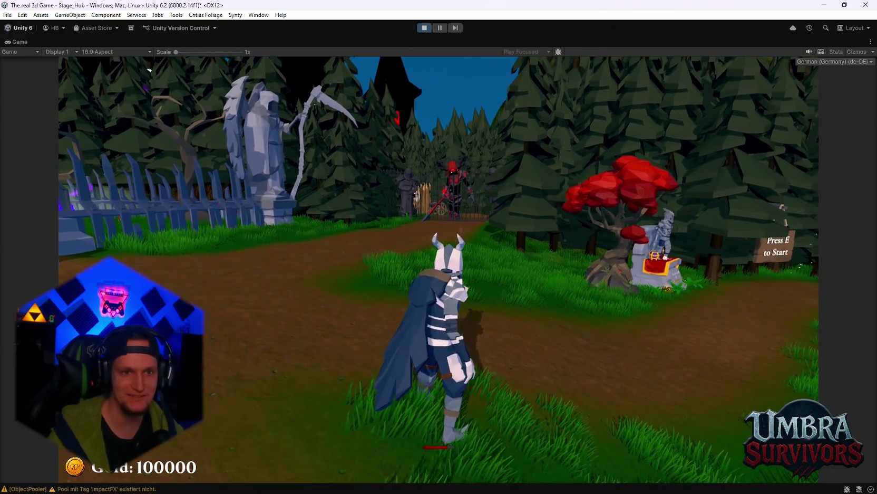
pyautogui.press('a')
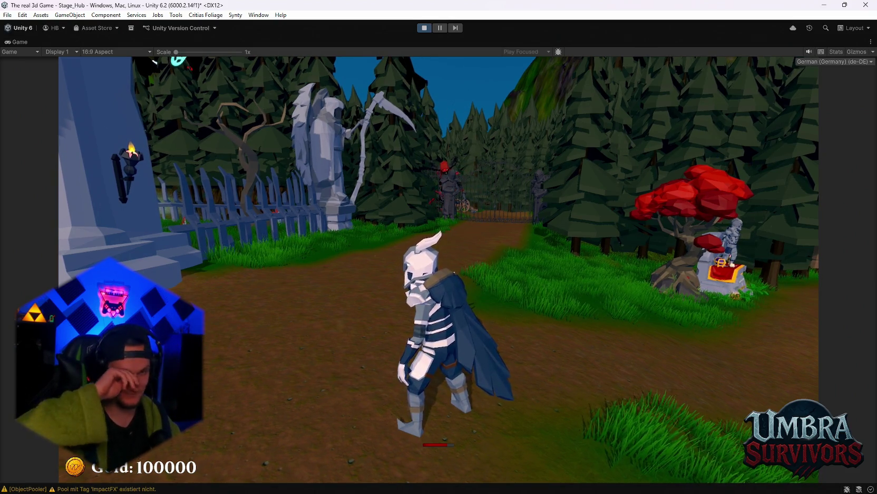
pyautogui.press('d')
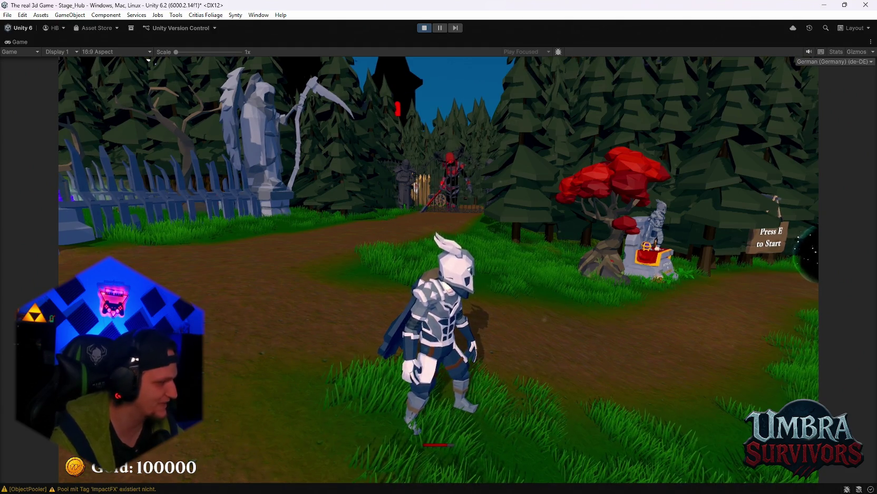
pyautogui.press('a')
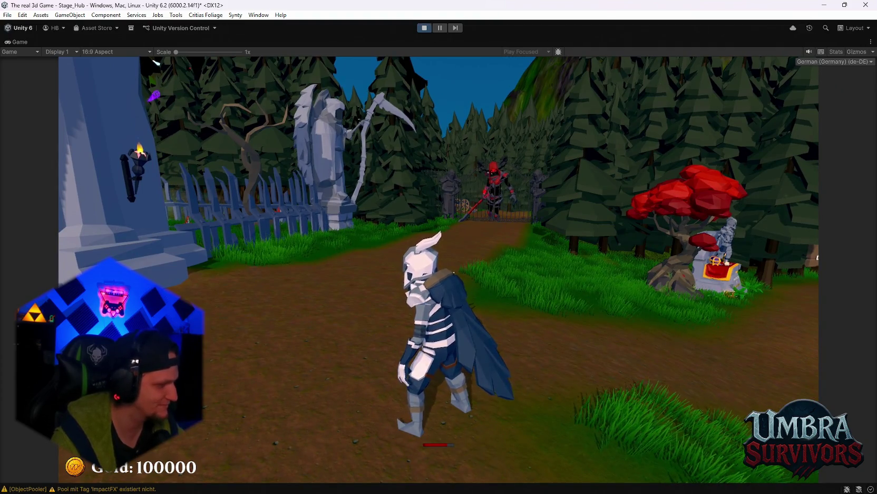
pyautogui.press('a')
pyautogui.press('a')
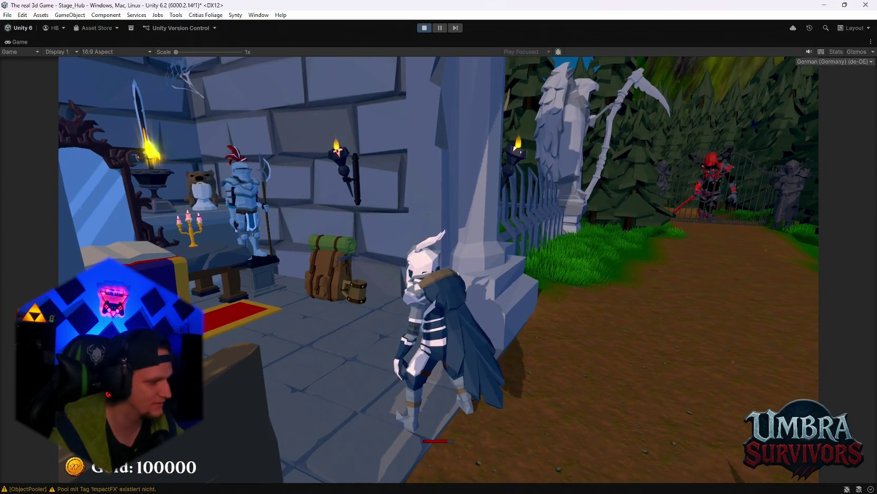
pyautogui.press('d')
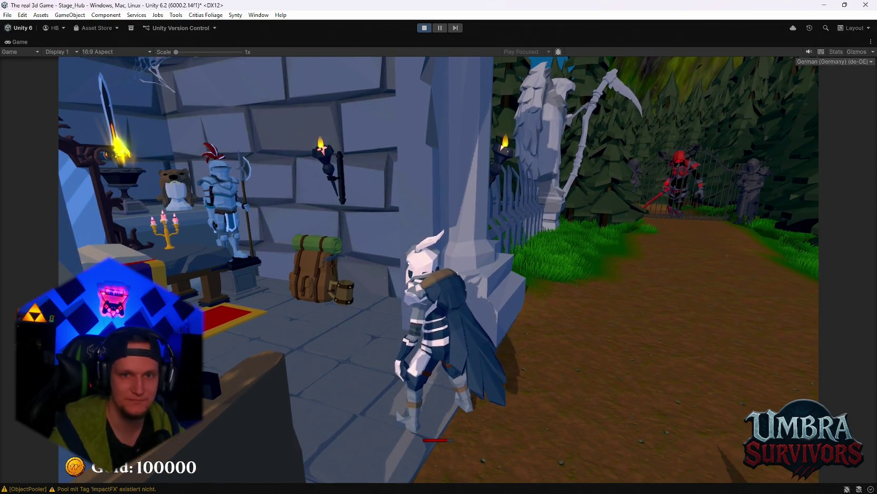
pyautogui.press('d')
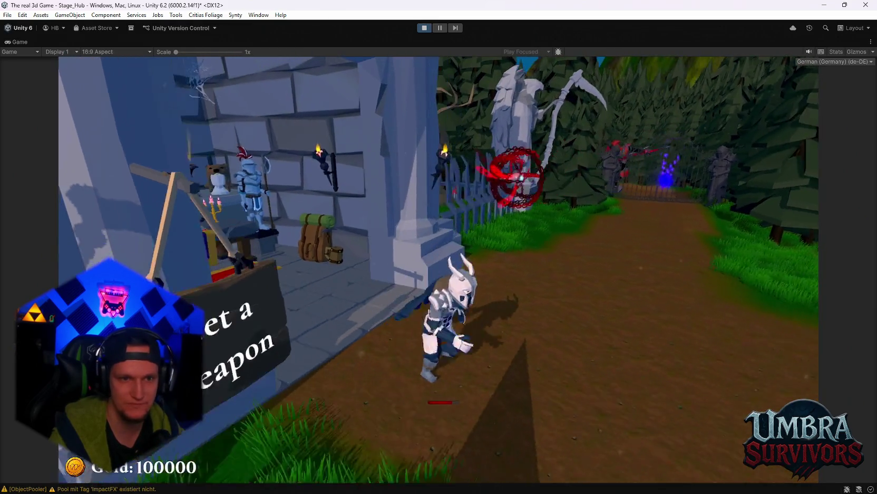
pyautogui.press('a')
pyautogui.press('s')
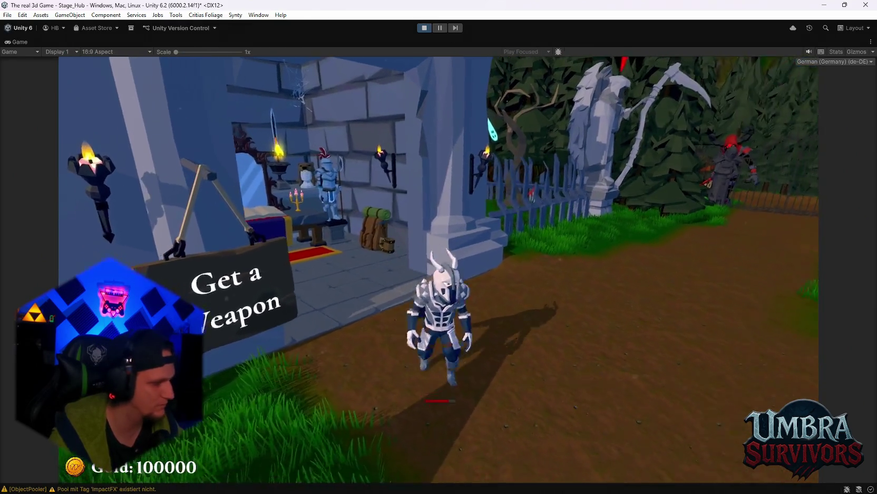
pyautogui.press('d')
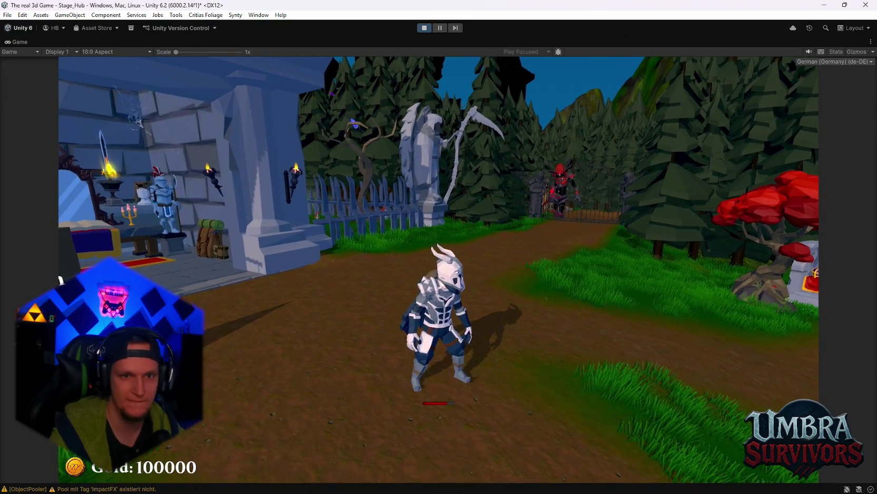
pyautogui.press('a')
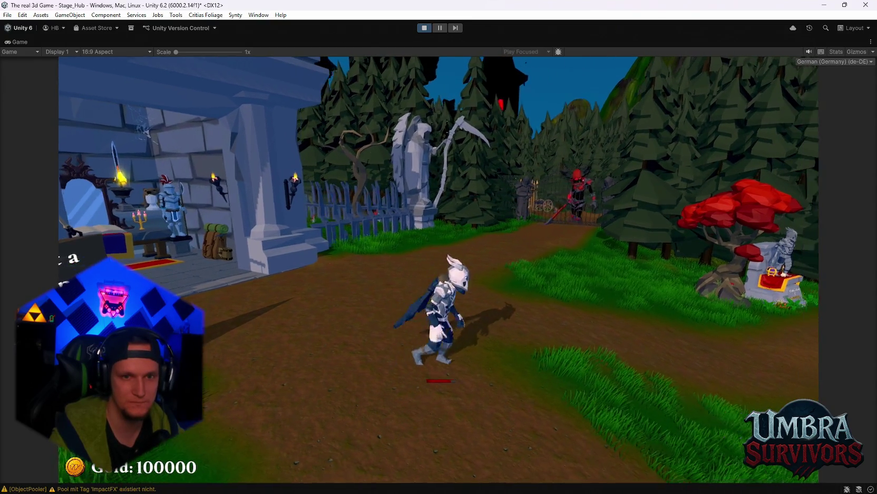
pyautogui.press('d')
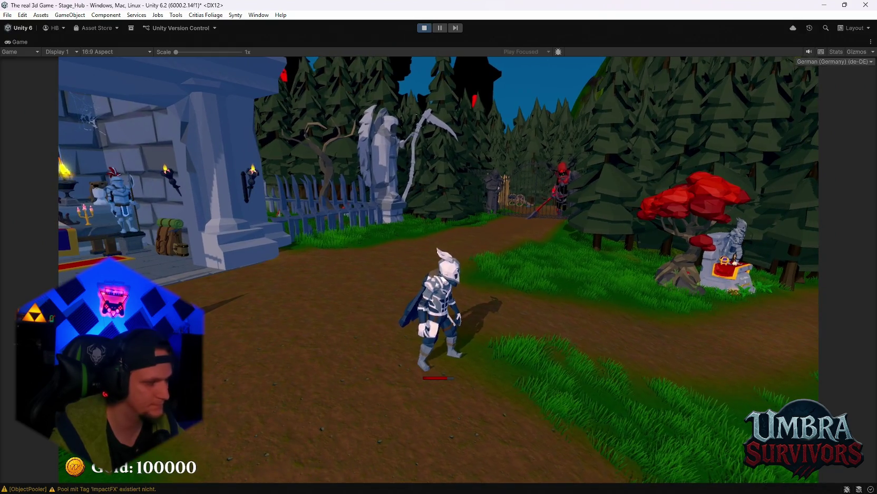
# Toggle the pause menu, spin the camera, then pause and stop the playtest
pyautogui.press('Escape')
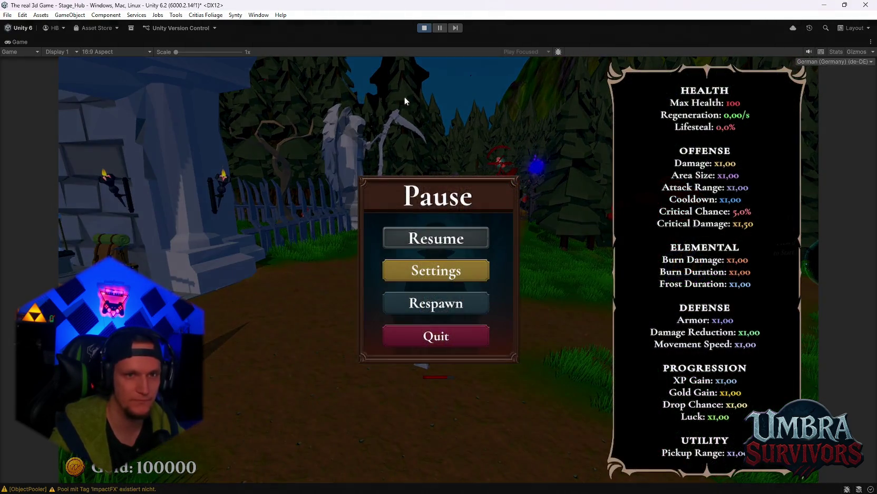
pyautogui.press('Escape')
pyautogui.press('a')
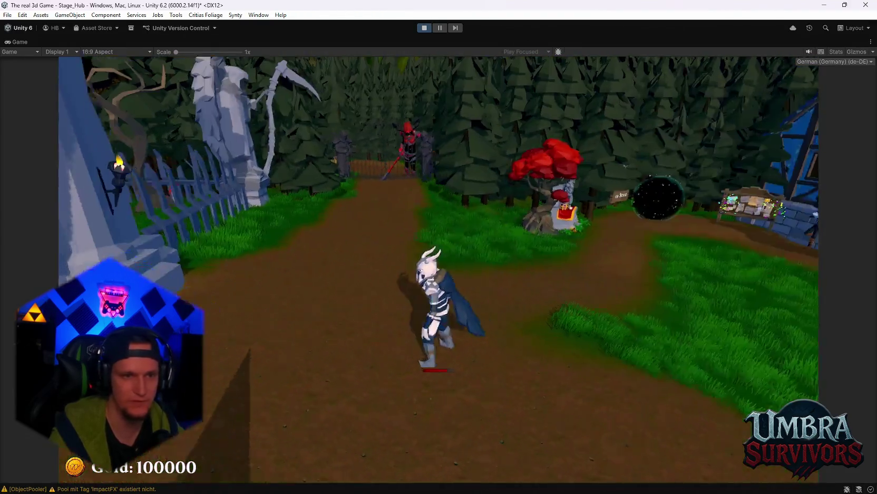
pyautogui.press('Escape')
pyautogui.click(424, 28)
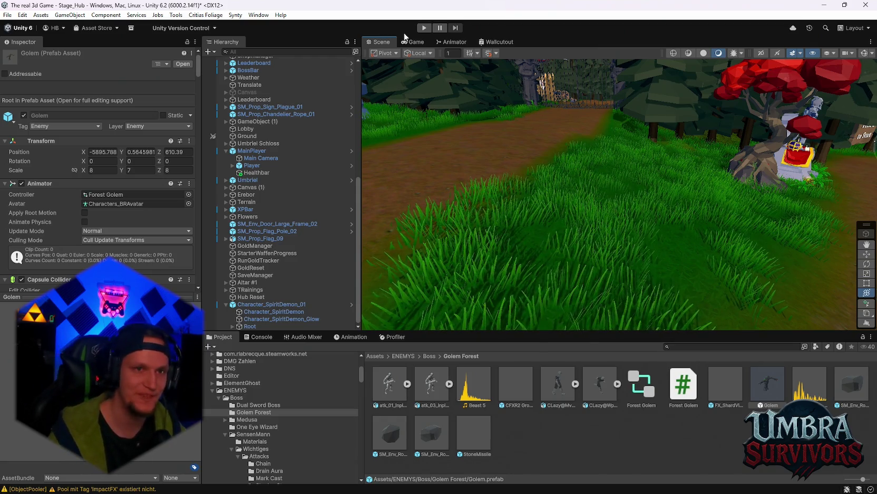
# Relaunch Play mode to retest the hub
pyautogui.click(423, 28)
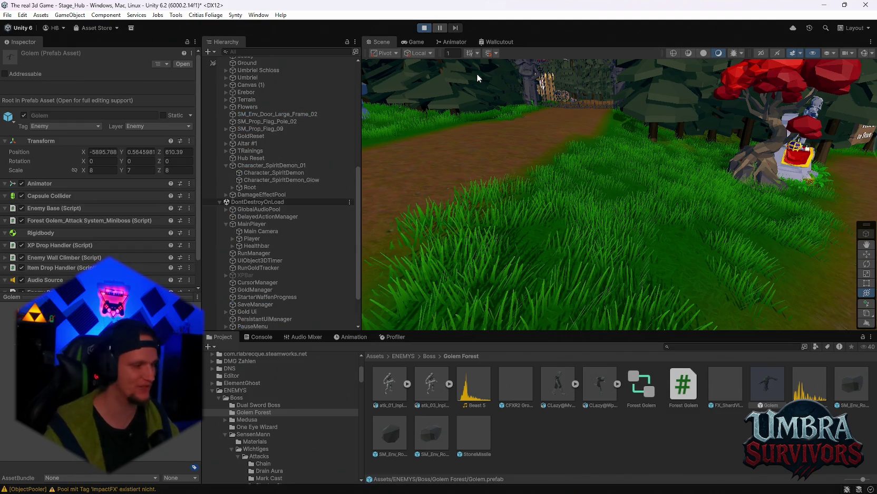
# Upgrade the Elder Wand at the Get a Weapon stand, dropping gold to 94600
pyautogui.press('e')
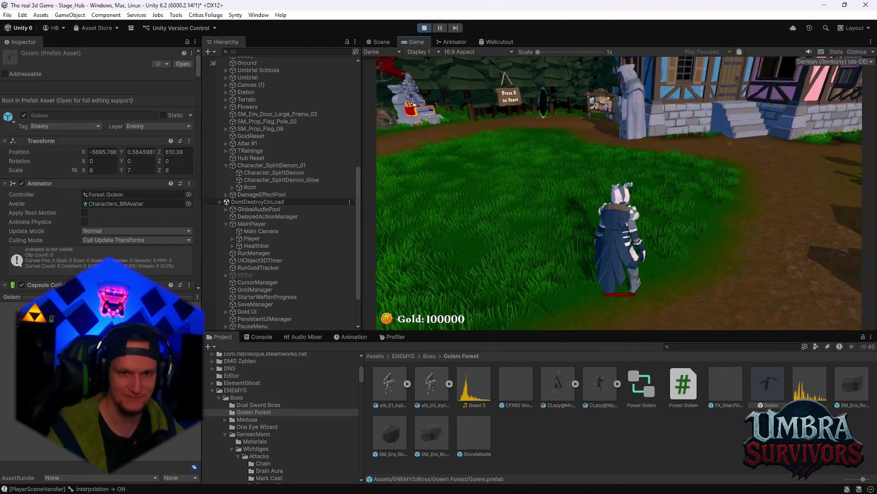
pyautogui.press('w')
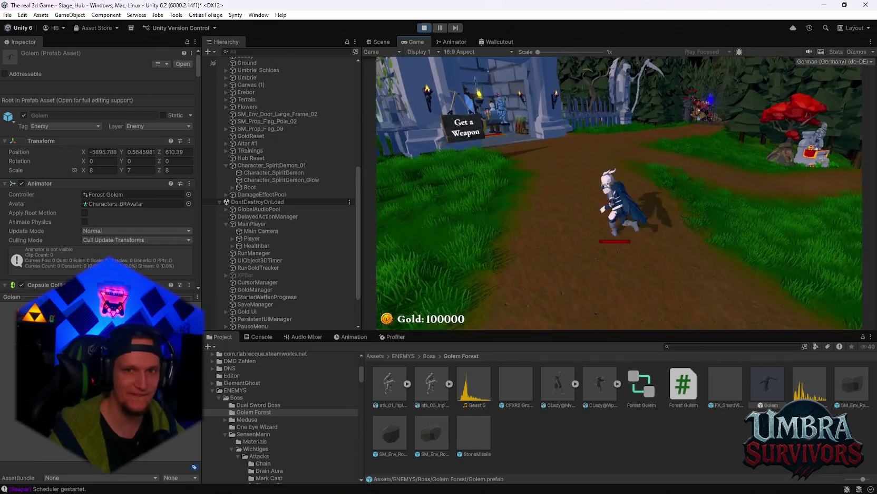
pyautogui.press('w')
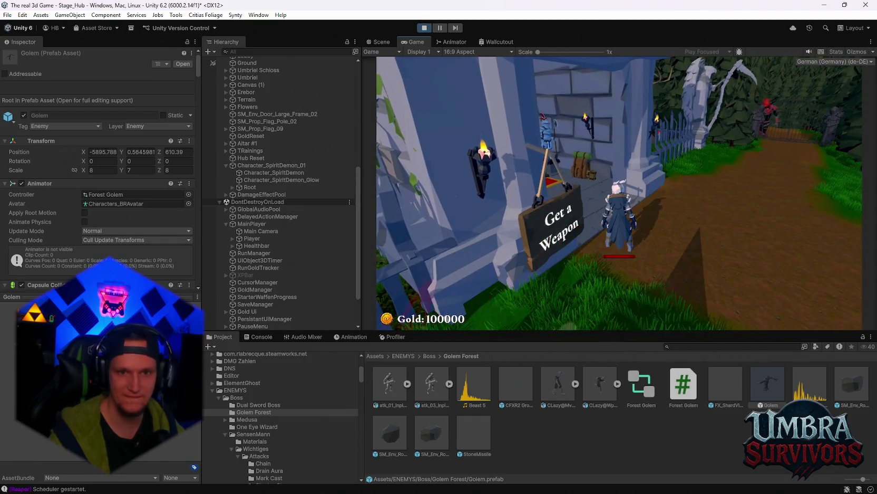
pyautogui.press('w')
pyautogui.press('e')
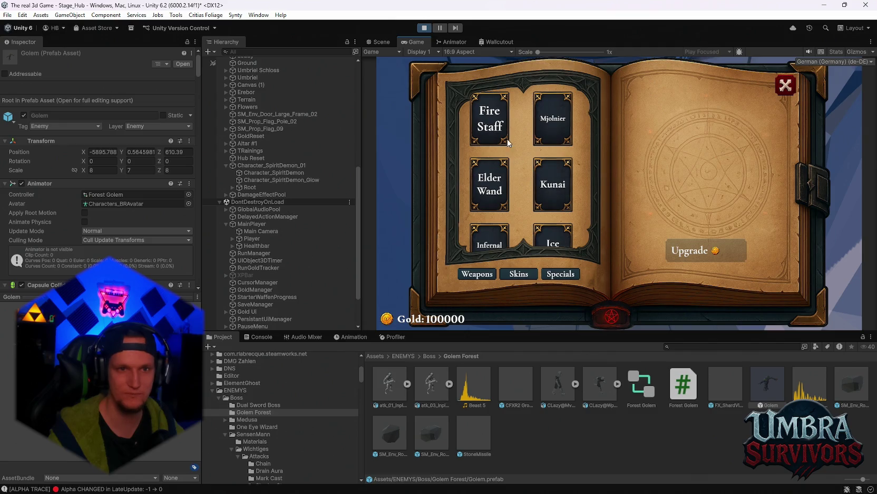
pyautogui.scroll(-2, 554, 221)
pyautogui.scroll(1, 554, 222)
pyautogui.click(510, 160)
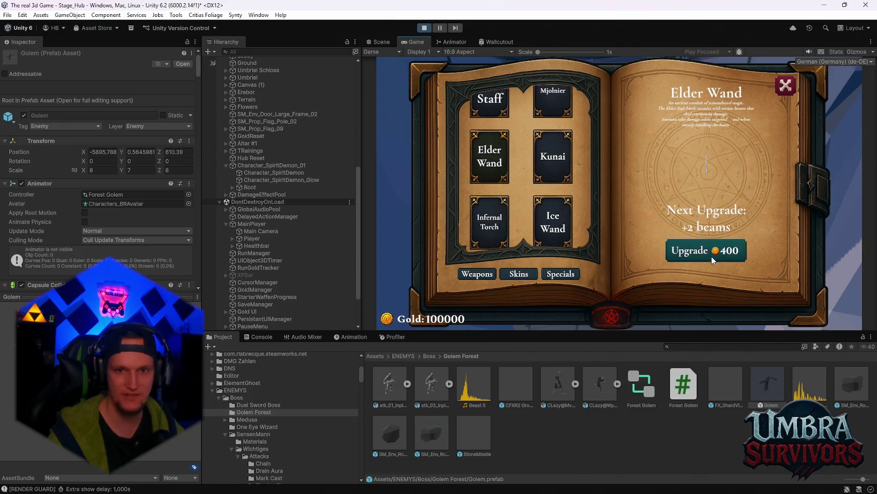
pyautogui.click(712, 255)
pyautogui.click(786, 85)
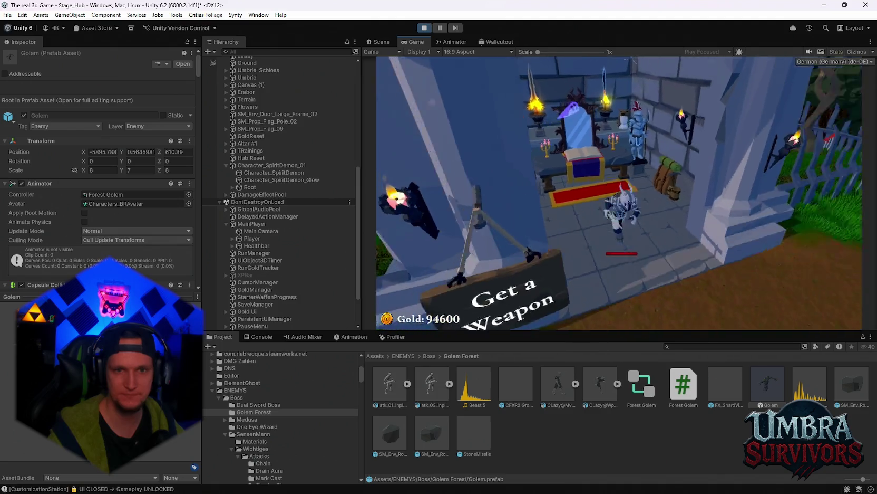
# Run the character into the stage portal to load Stage 1
pyautogui.press('w')
pyautogui.press('w')
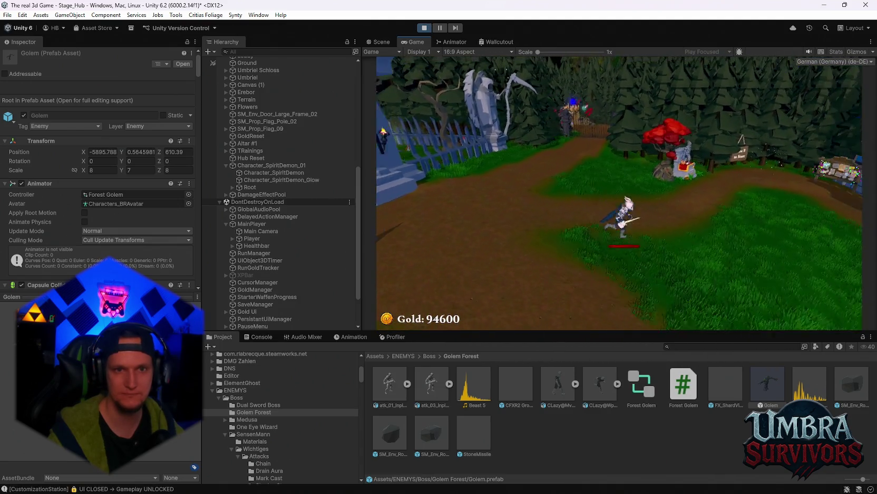
pyautogui.press('w')
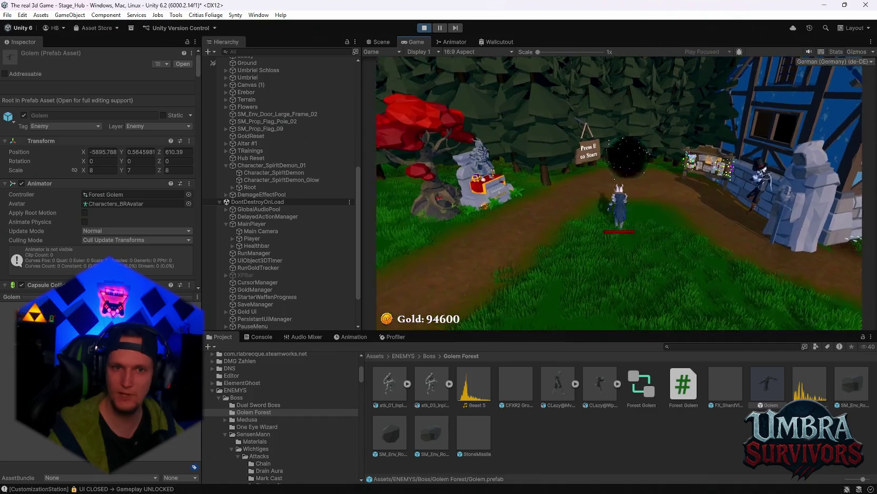
pyautogui.press('e')
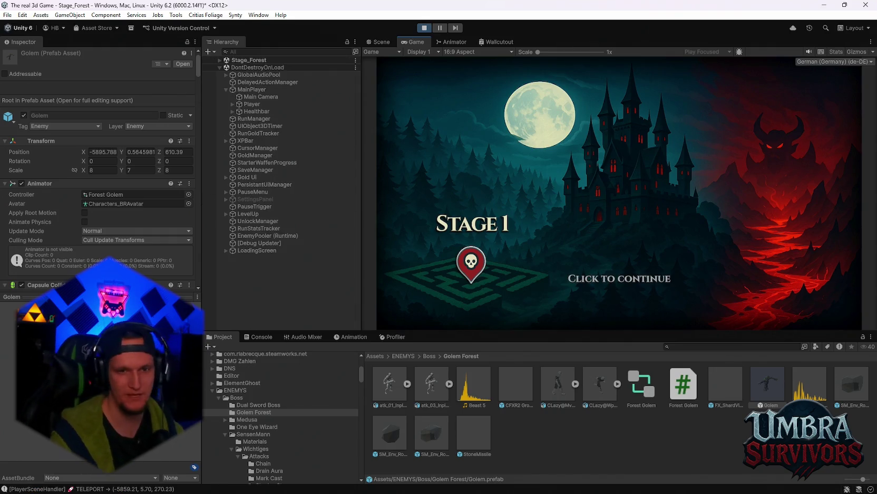
# Resume past the Stage 1 intro, fight through the forest, and pick Ice Blade on level-up
pyautogui.press('Escape')
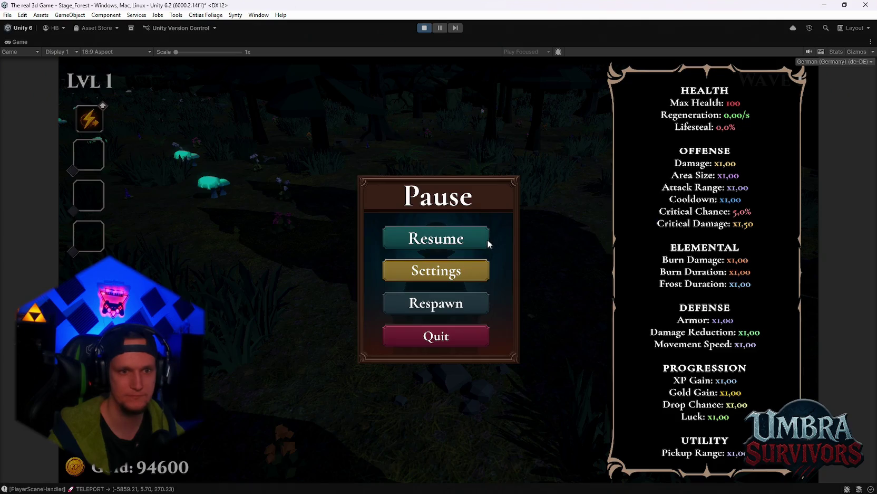
pyautogui.click(483, 238)
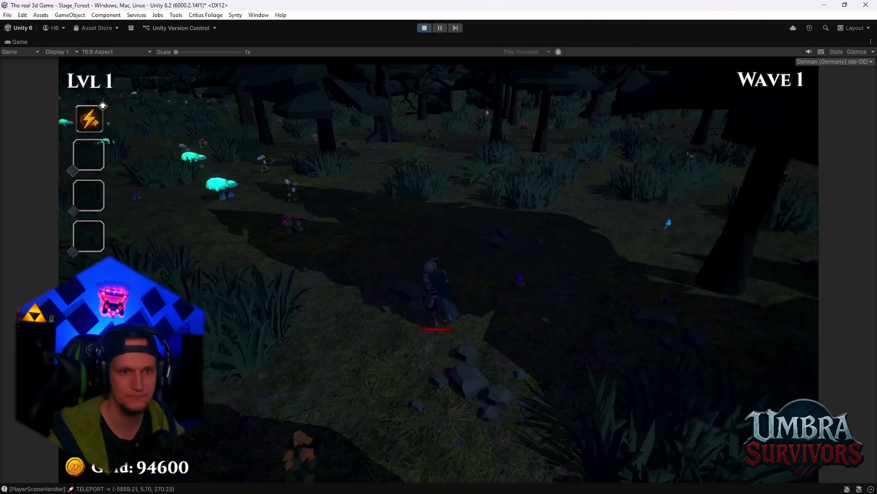
pyautogui.press('w')
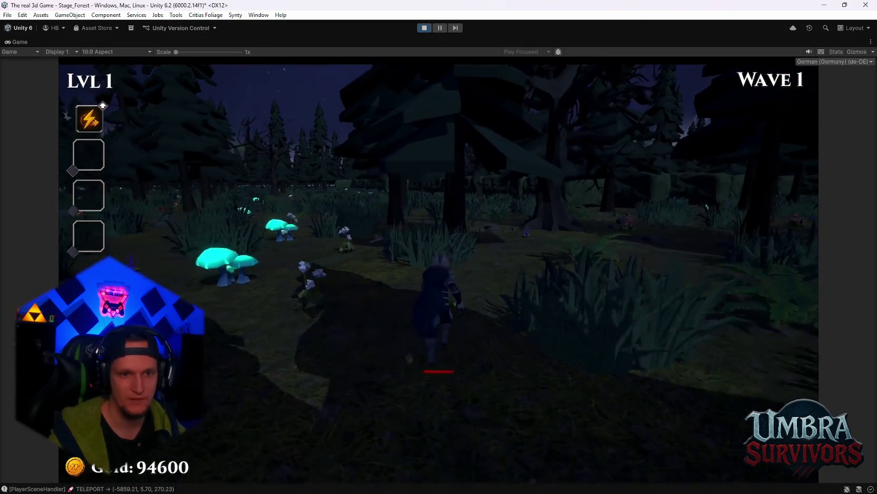
pyautogui.press('w')
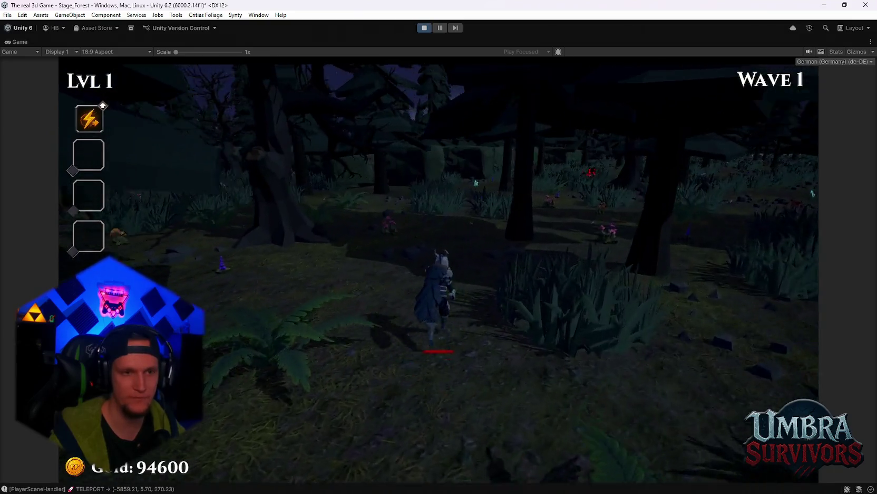
pyautogui.press('w')
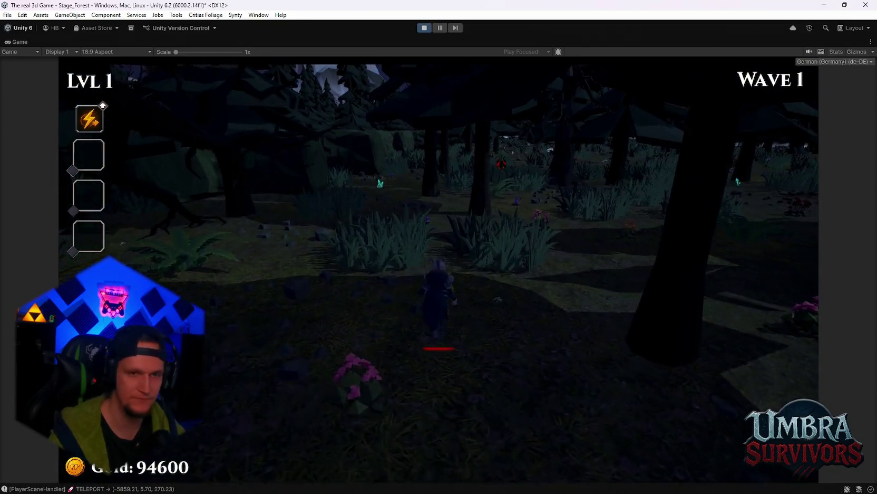
pyautogui.press('w')
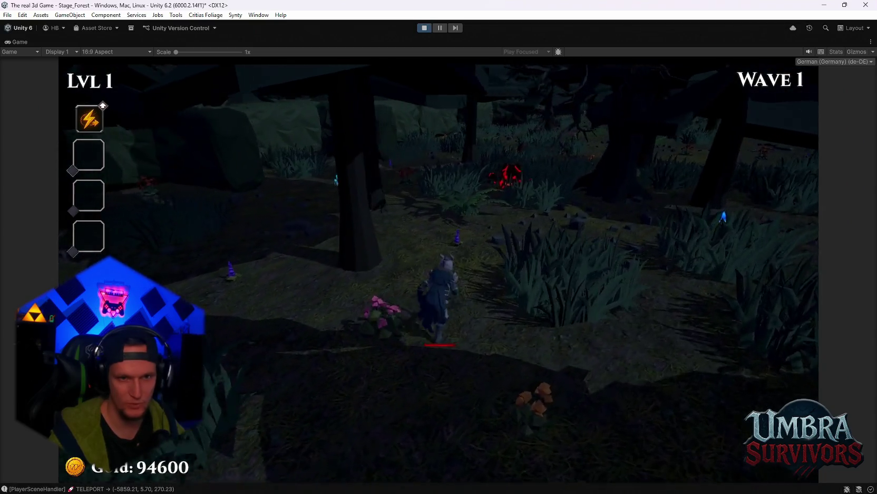
pyautogui.press('w')
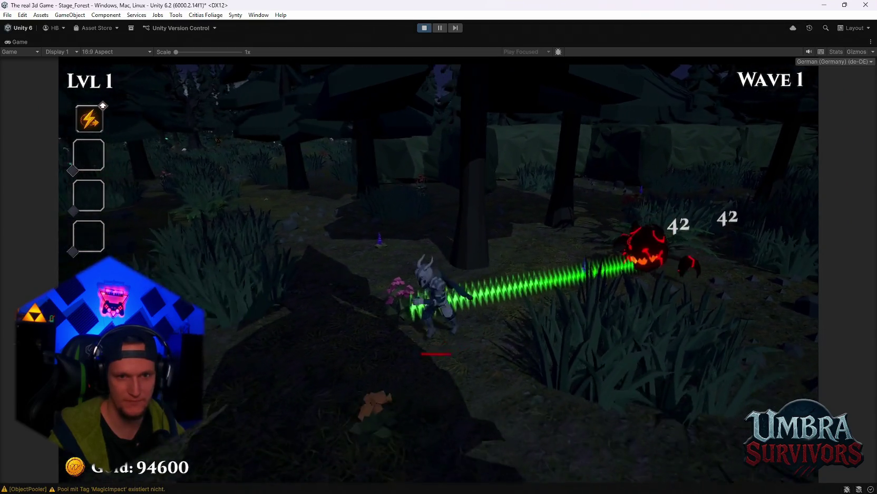
pyautogui.press('w')
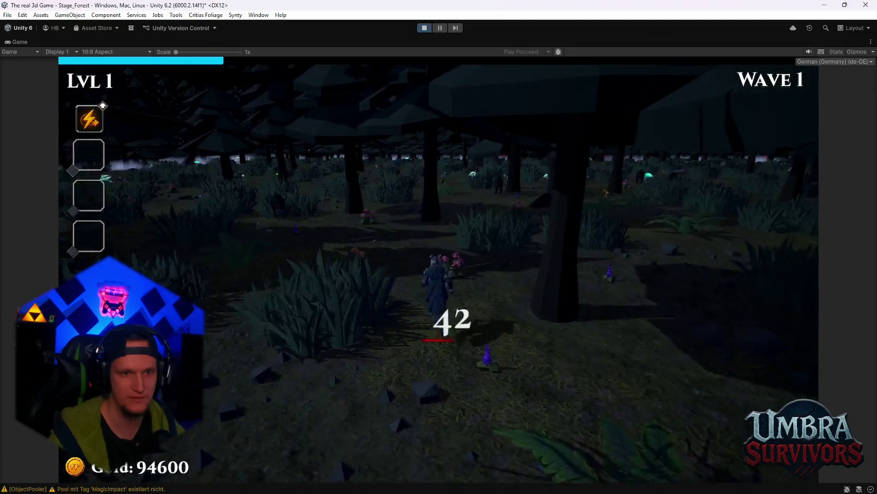
pyautogui.press('w')
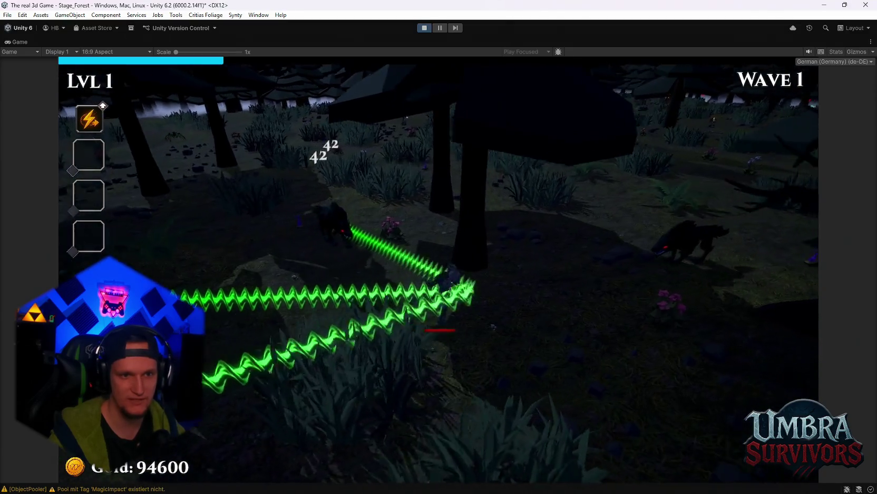
pyautogui.press('w')
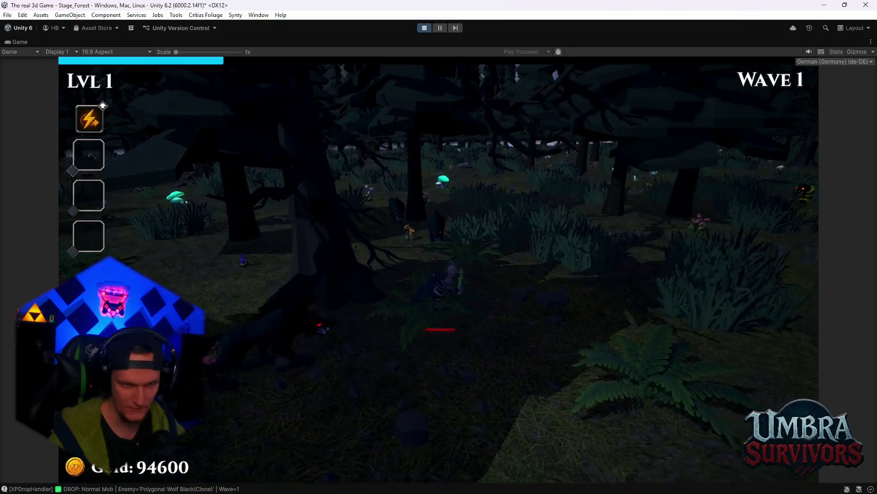
pyautogui.press('w')
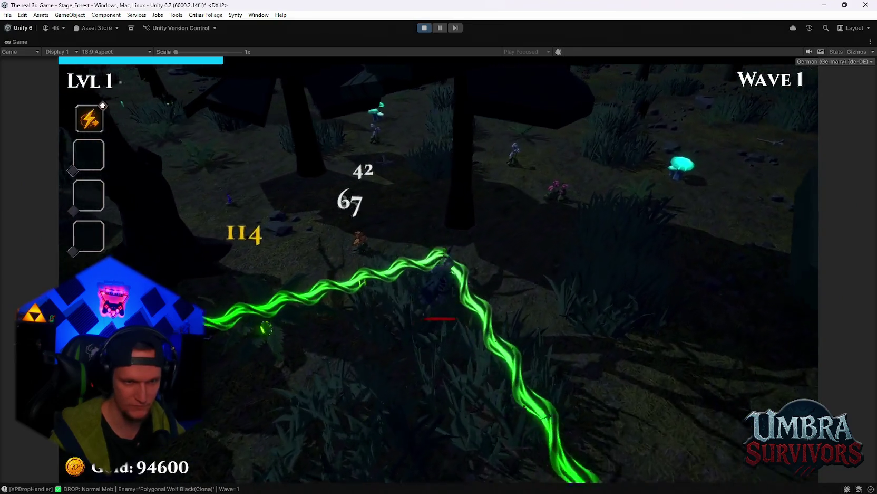
pyautogui.press('w')
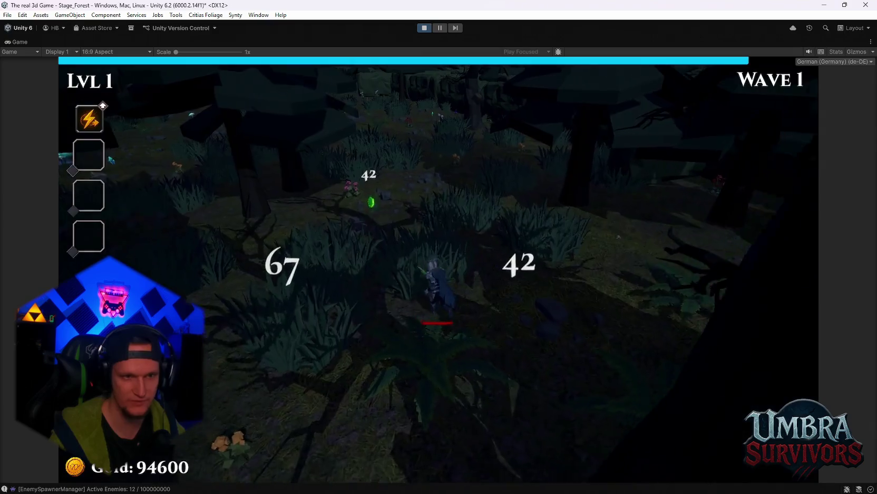
pyautogui.press('w')
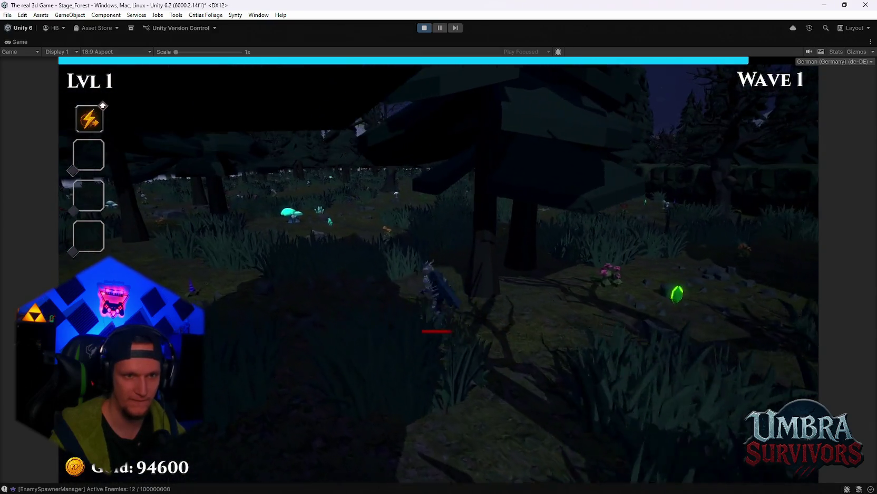
pyautogui.press('w')
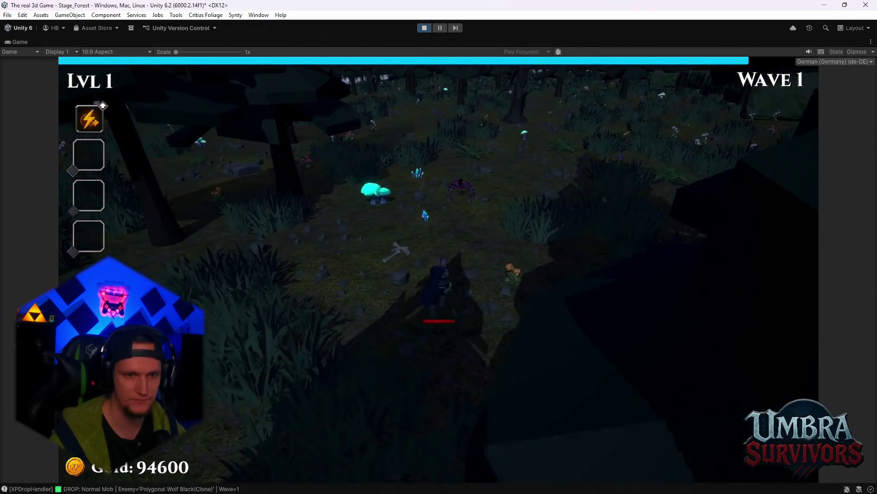
pyautogui.press('w')
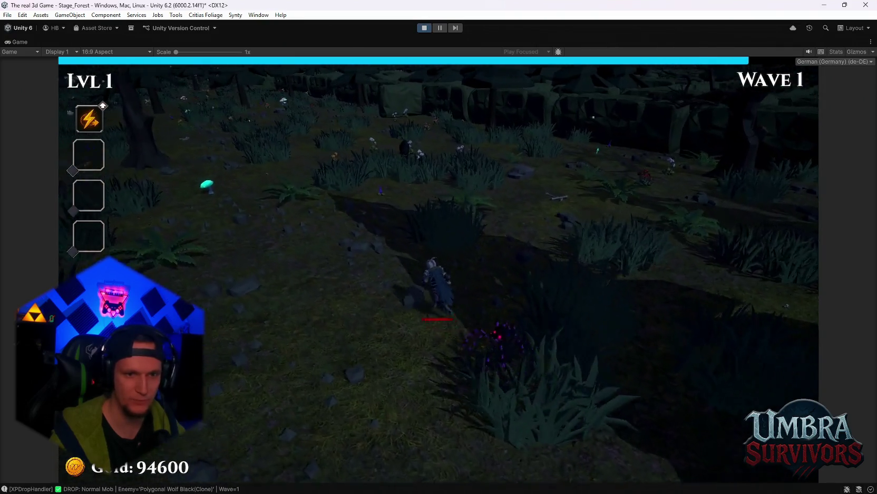
pyautogui.press('w')
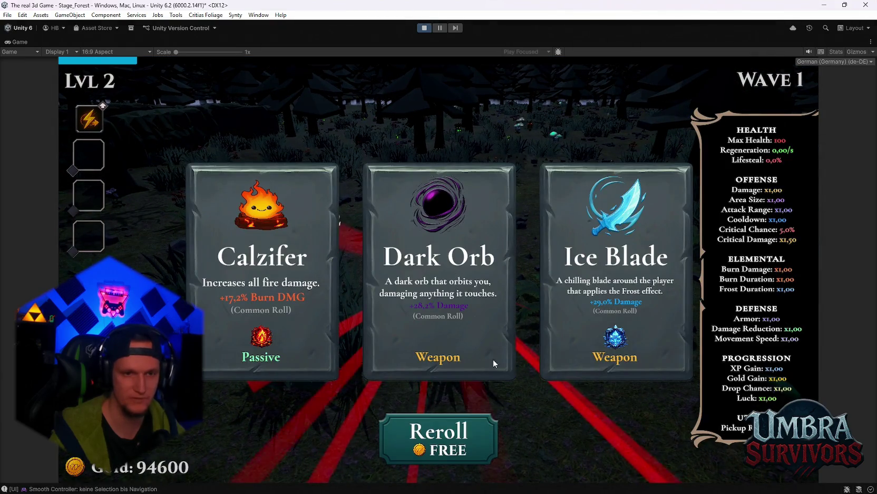
pyautogui.click(614, 317)
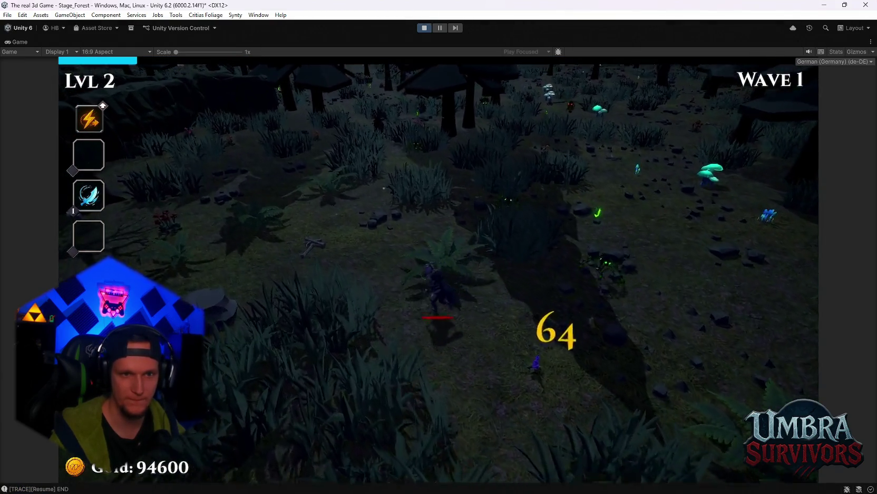
# Keep fighting and collecting XP gems to level 3, choosing the Blessed Aura upgrade
pyautogui.press('w')
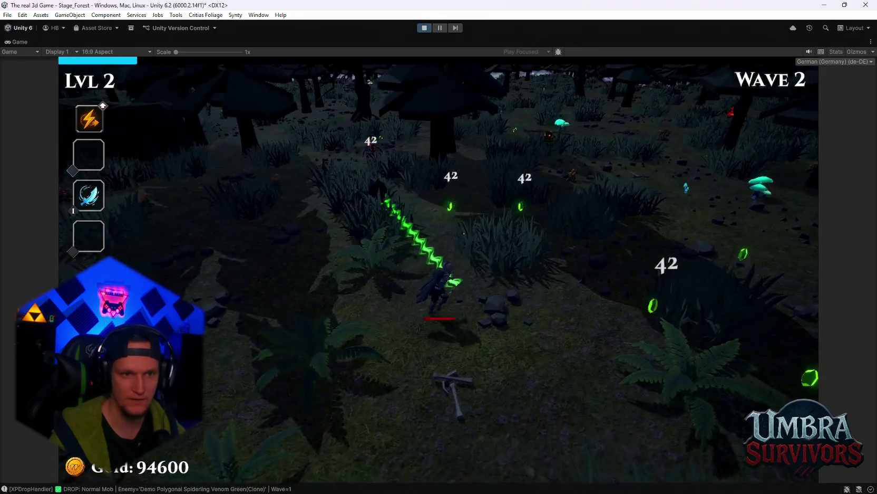
pyautogui.press('w')
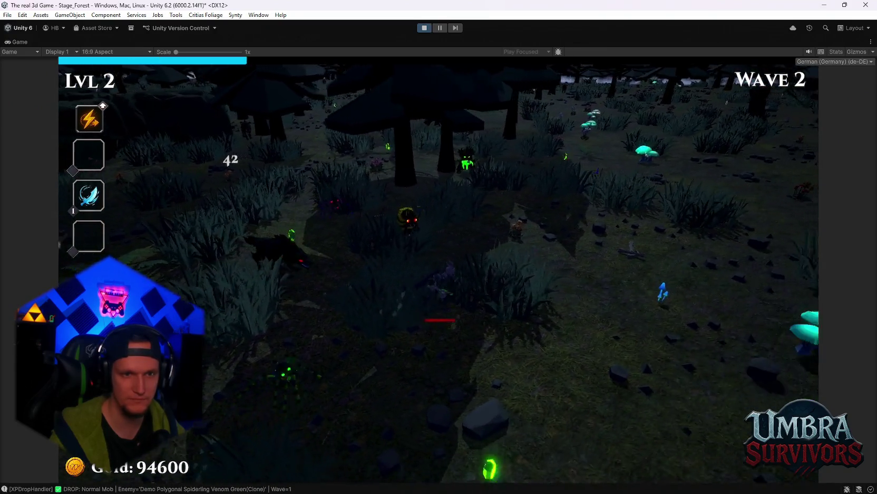
pyautogui.press('s')
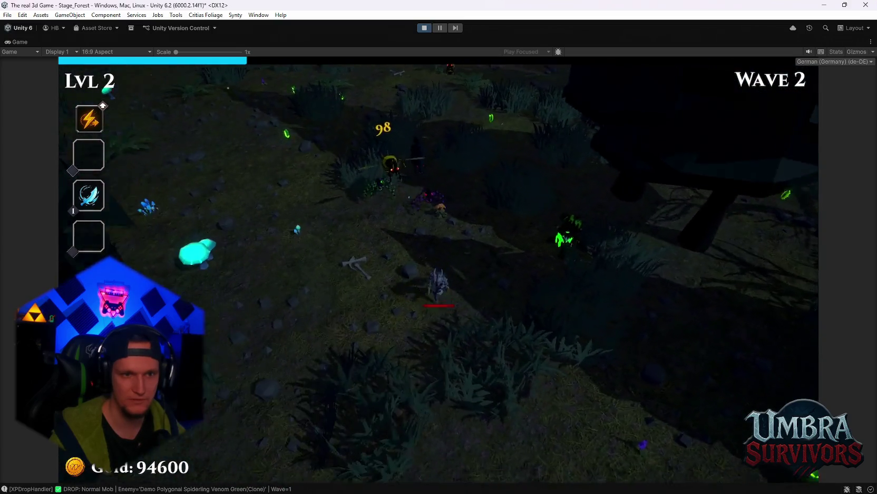
pyautogui.press('w')
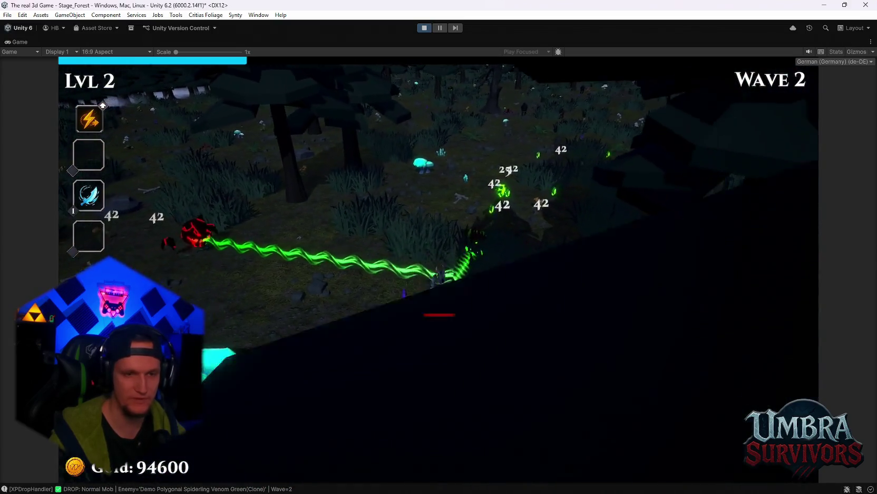
pyautogui.press('w')
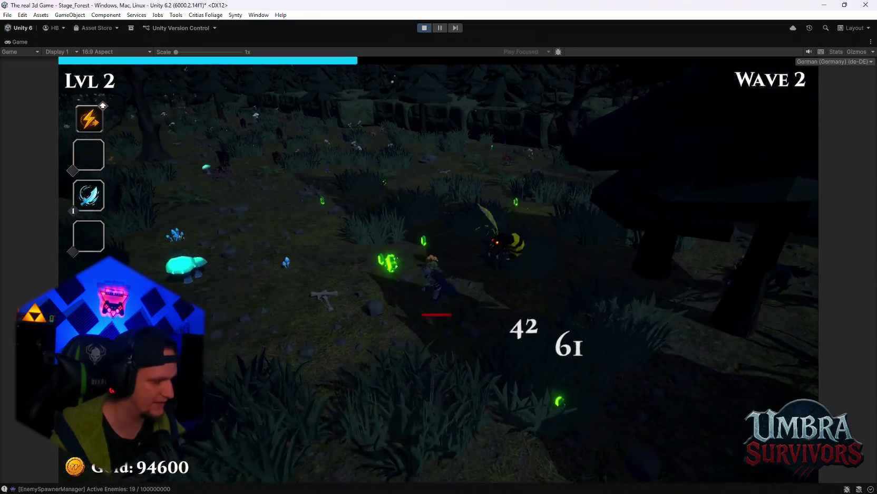
pyautogui.press('a')
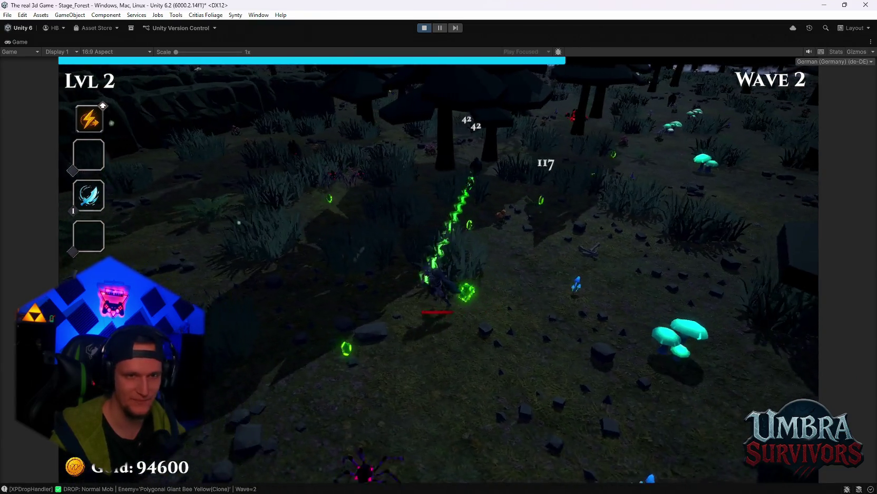
pyautogui.press('d')
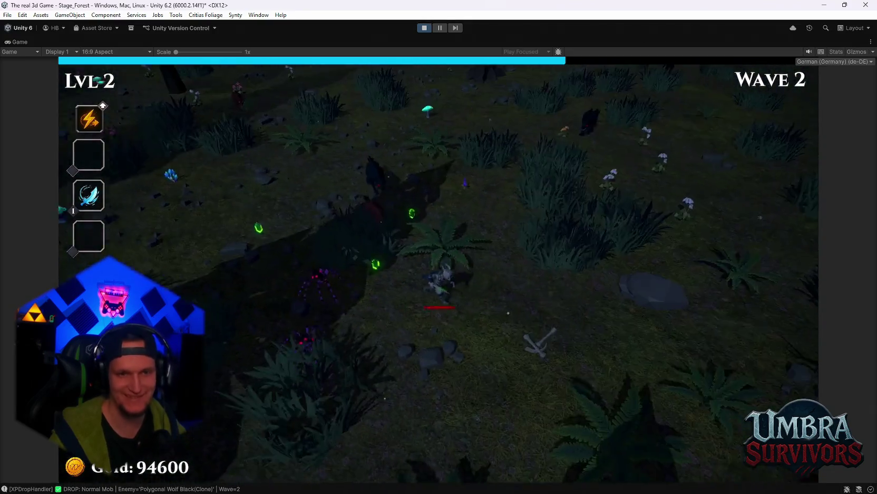
pyautogui.press('d')
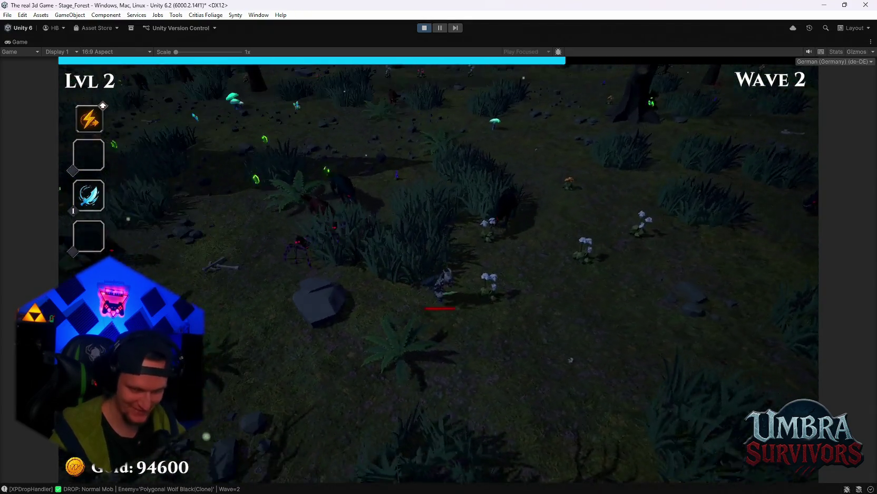
pyautogui.press('s')
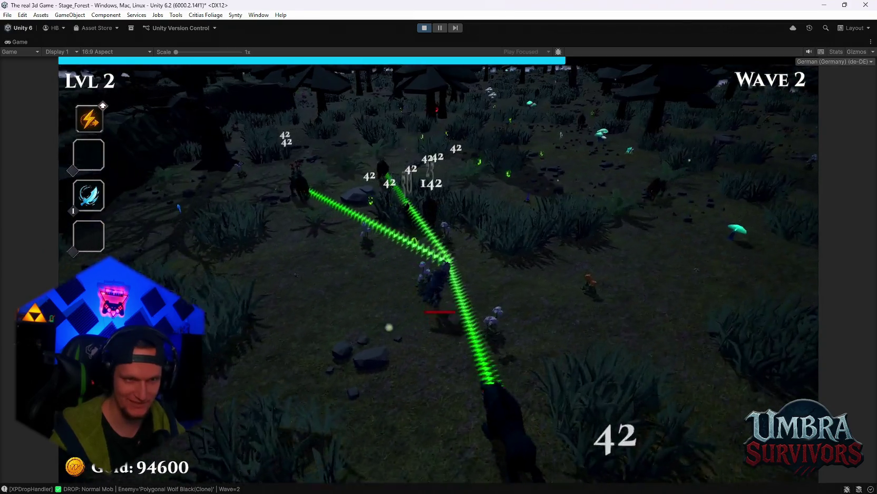
pyautogui.press('w')
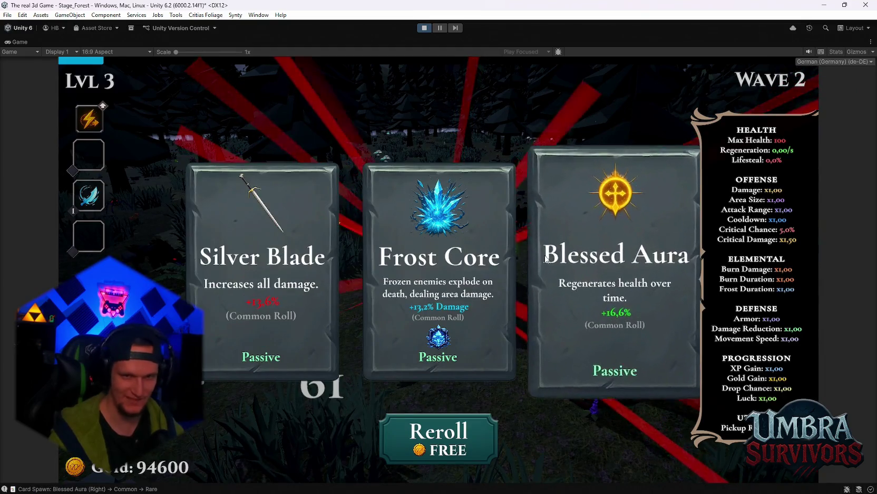
pyautogui.click(580, 272)
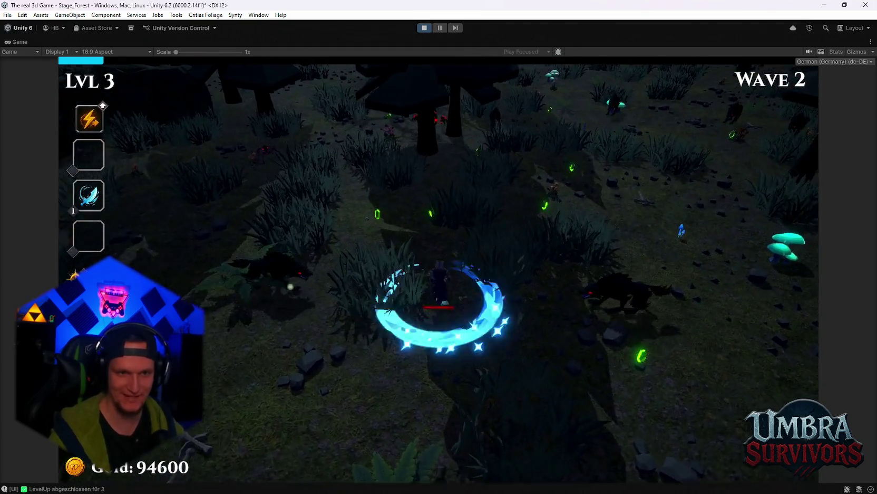
# Steer the character up and to the right across the forest playtest
pyautogui.press('w')
pyautogui.press('a')
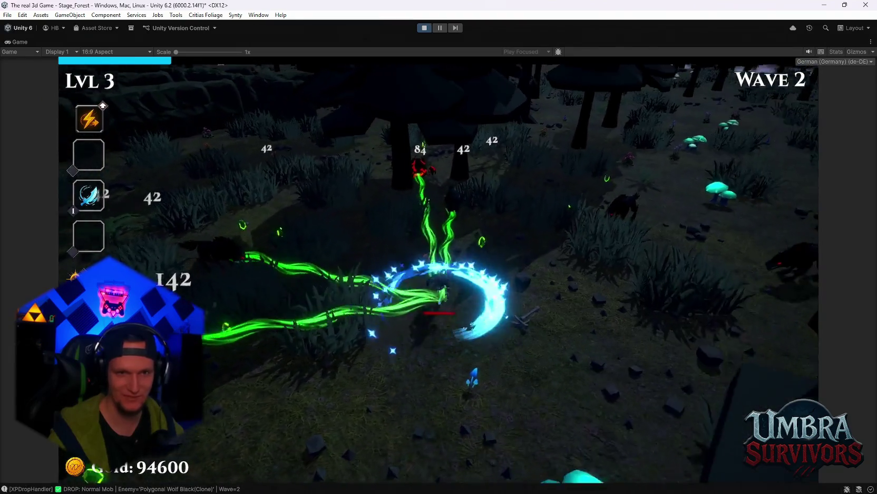
pyautogui.press('d')
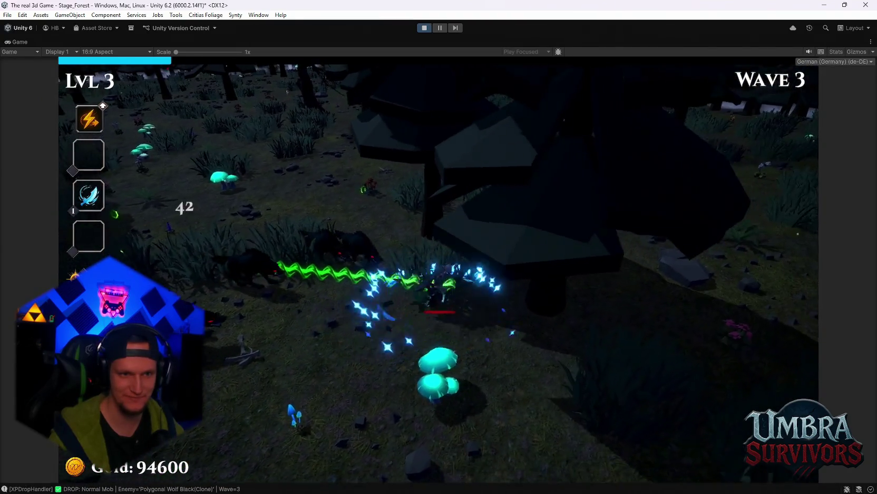
pyautogui.press('w')
pyautogui.press('d')
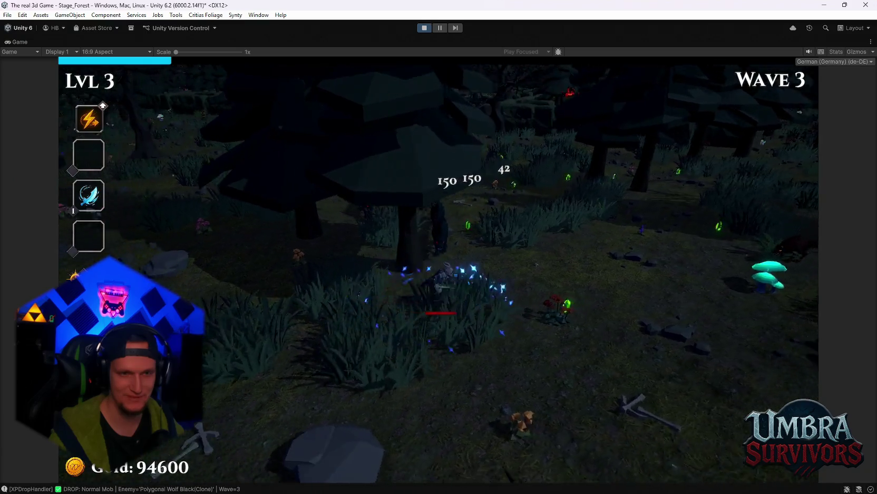
pyautogui.press('w')
pyautogui.press('d')
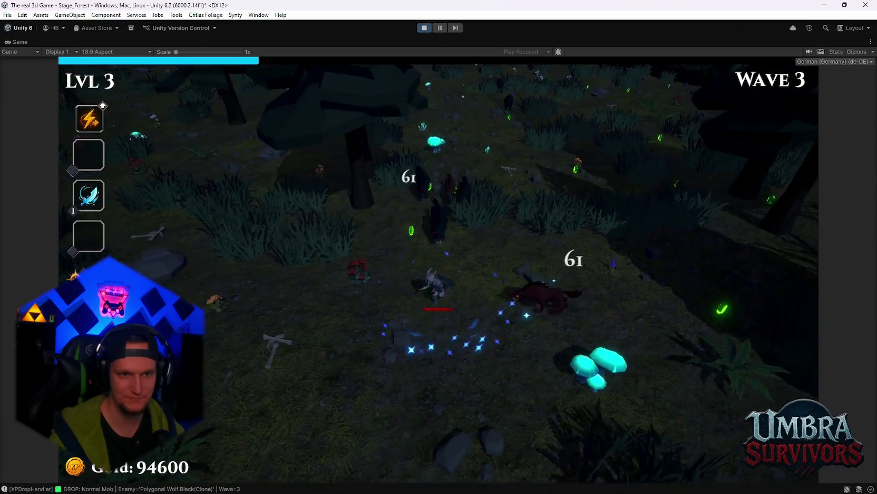
pyautogui.press('w')
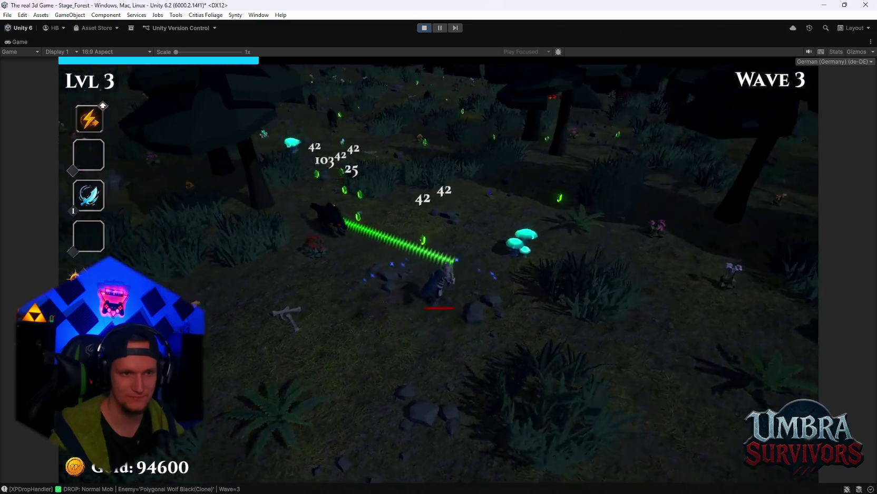
pyautogui.press('w')
pyautogui.press('d')
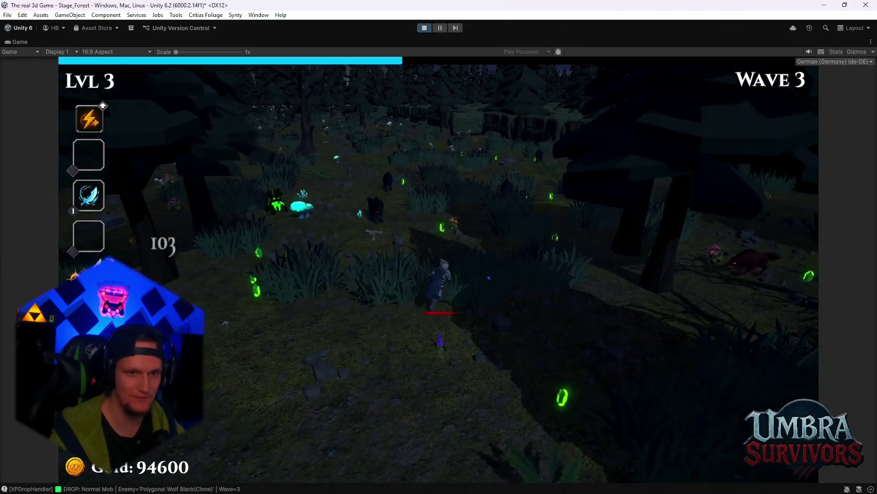
pyautogui.press('w')
pyautogui.press('d')
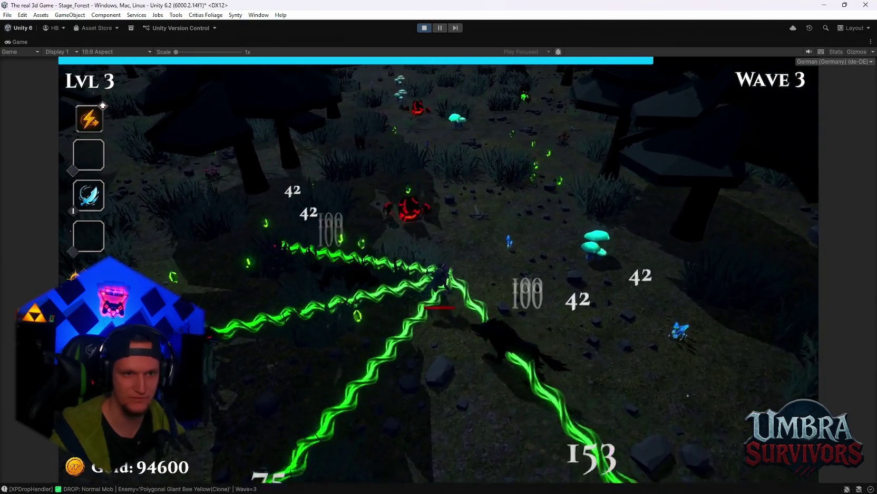
pyautogui.press('w')
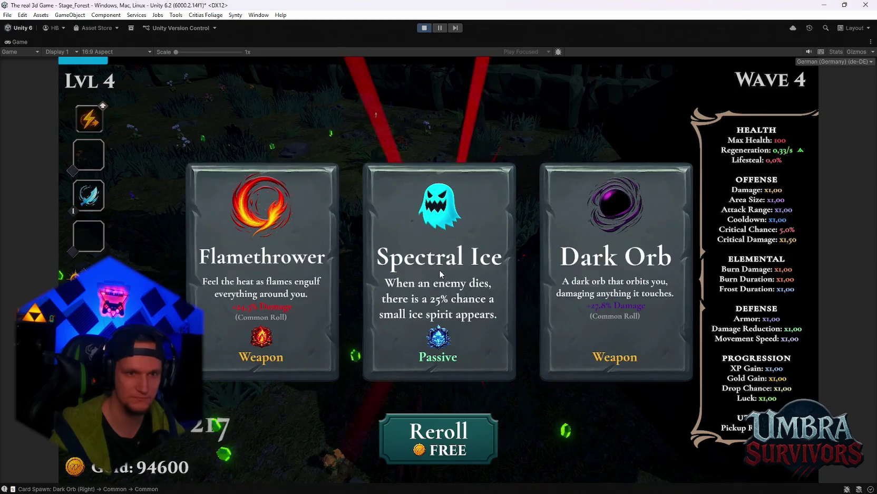
# Take the Dark Orb weapon upgrade and keep running through the forest
pyautogui.click(613, 275)
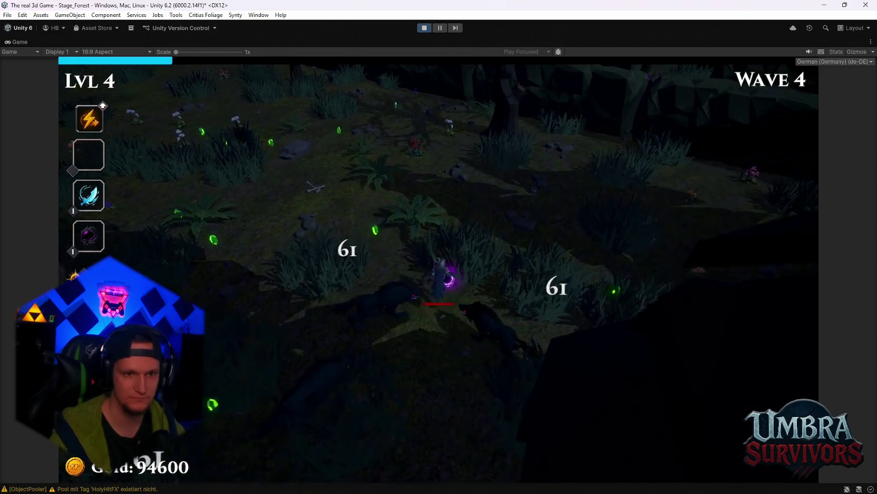
pyautogui.press('w')
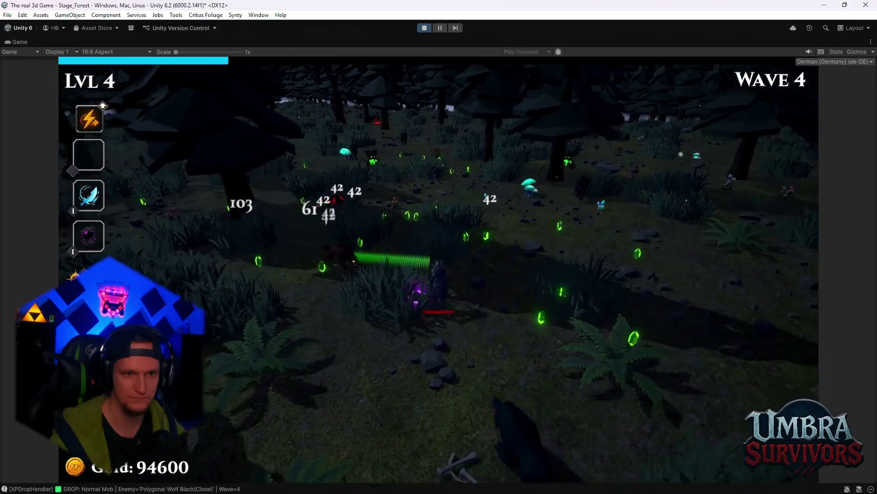
pyautogui.press('w')
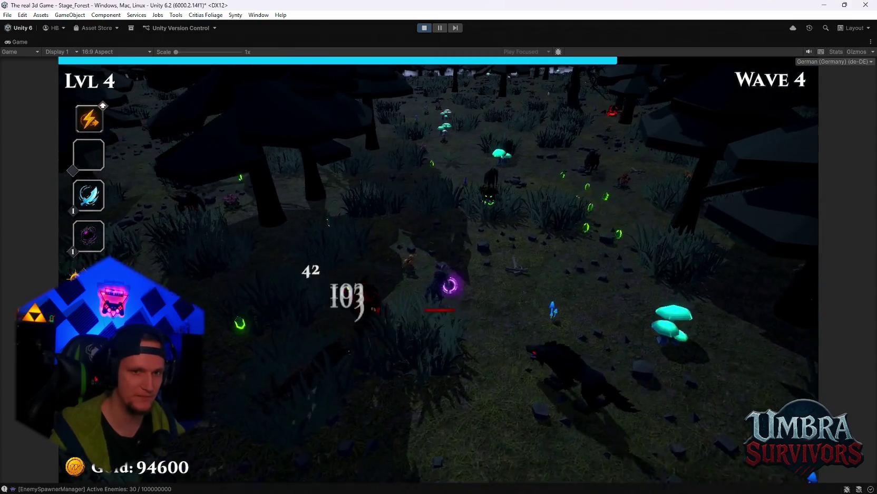
pyautogui.press('w')
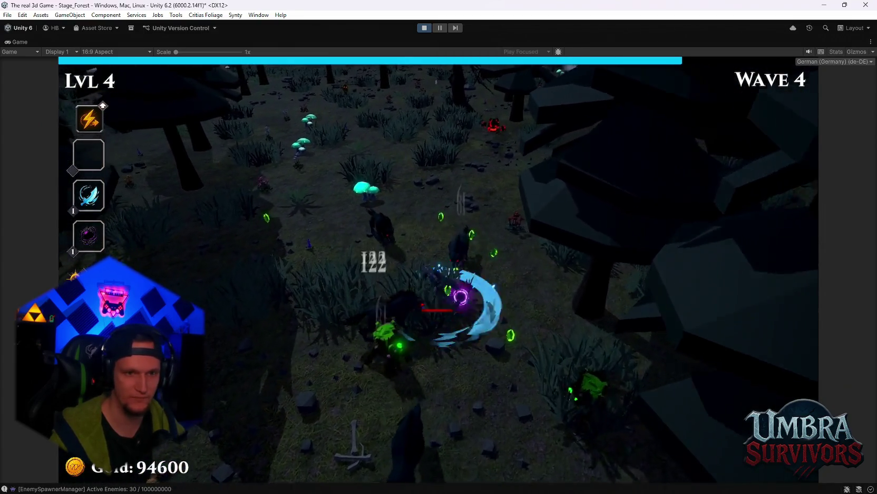
pyautogui.press('w')
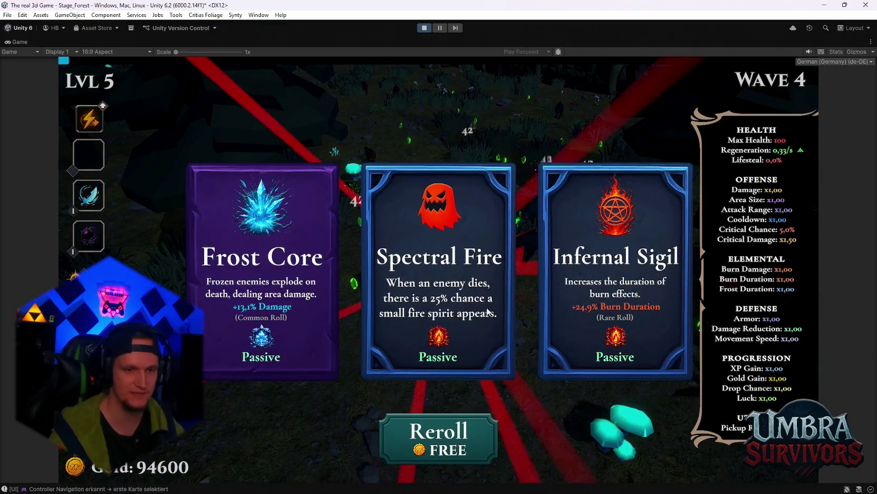
# Stop the forest playtest and fly the Scene view through the gate to the hub's portal clearing
pyautogui.click(423, 28)
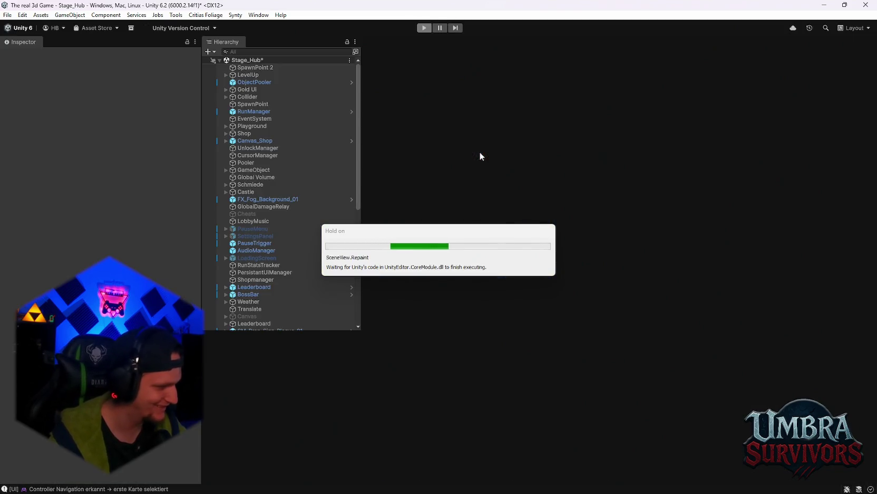
pyautogui.scroll(3, 518, 309)
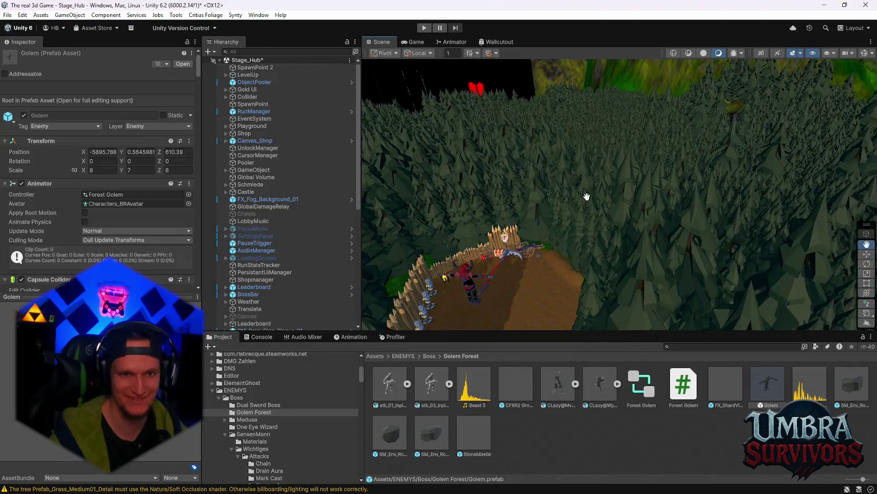
pyautogui.moveTo(580, 221)
pyautogui.mouseDown()
pyautogui.moveTo(642, 128)
pyautogui.moveTo(626, 191)
pyautogui.moveTo(546, 202)
pyautogui.mouseUp()
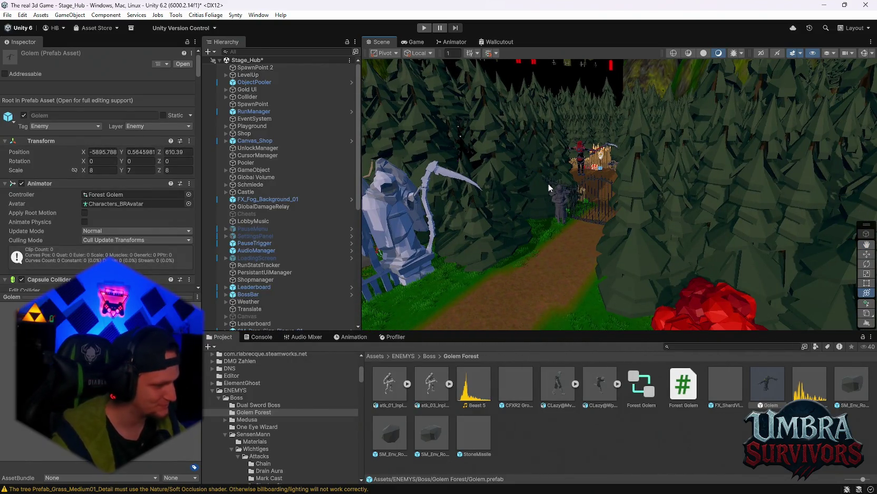
pyautogui.moveTo(548, 183)
pyautogui.mouseDown()
pyautogui.moveTo(537, 199)
pyautogui.moveTo(629, 183)
pyautogui.moveTo(588, 177)
pyautogui.mouseUp()
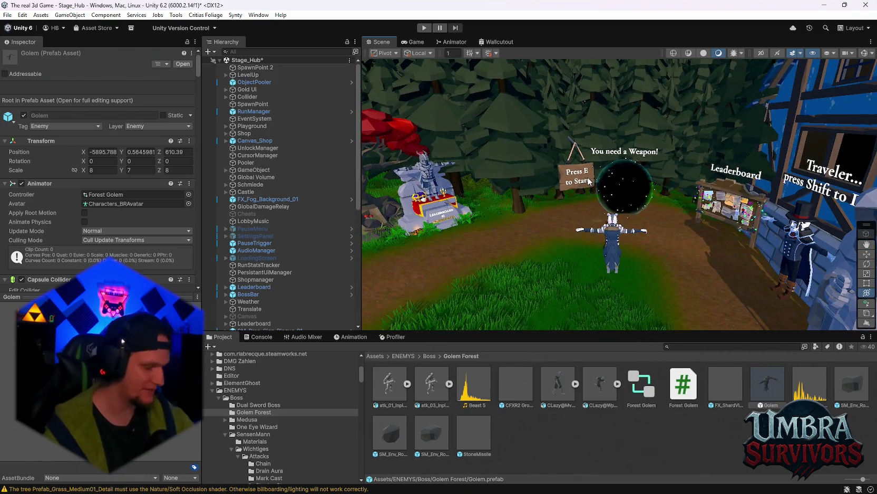
pyautogui.scroll(-3, 617, 222)
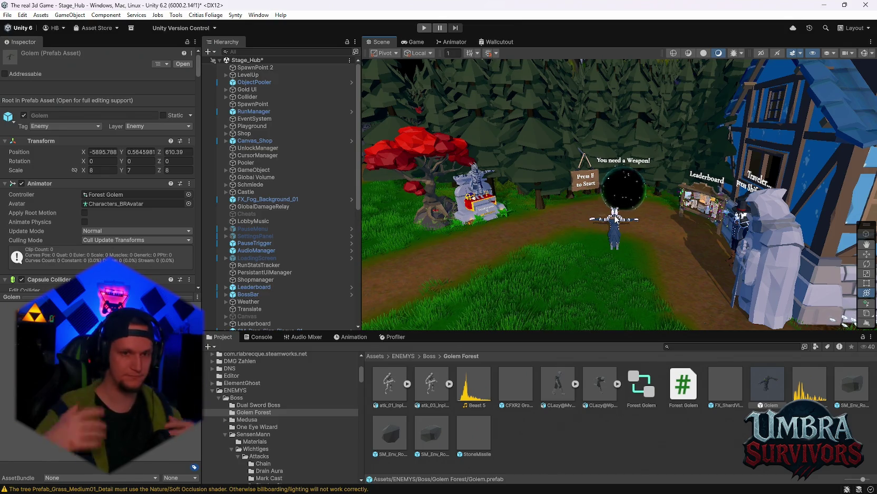
pyautogui.moveTo(526, 229)
pyautogui.mouseDown()
pyautogui.moveTo(510, 208)
pyautogui.moveTo(576, 173)
pyautogui.moveTo(575, 261)
pyautogui.moveTo(550, 193)
pyautogui.mouseUp()
# Play the hub scene and take control of the knight in the Game view
pyautogui.scroll(-3, 285, 410)
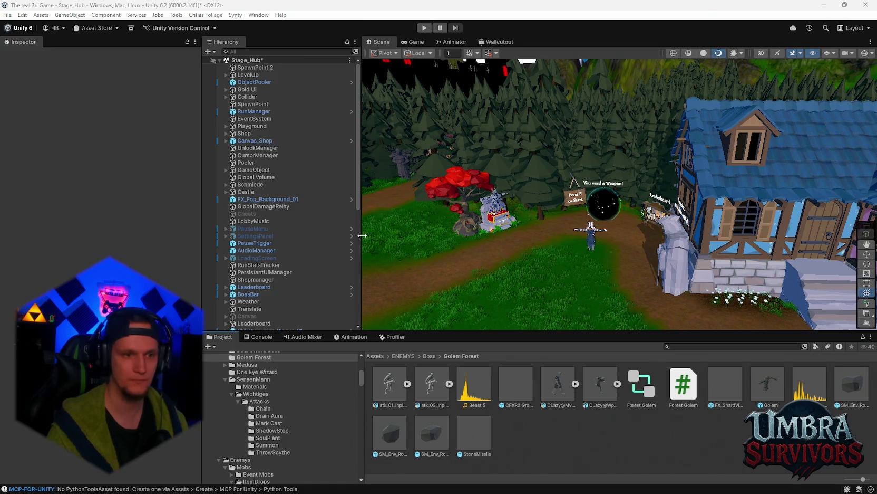
pyautogui.click(424, 28)
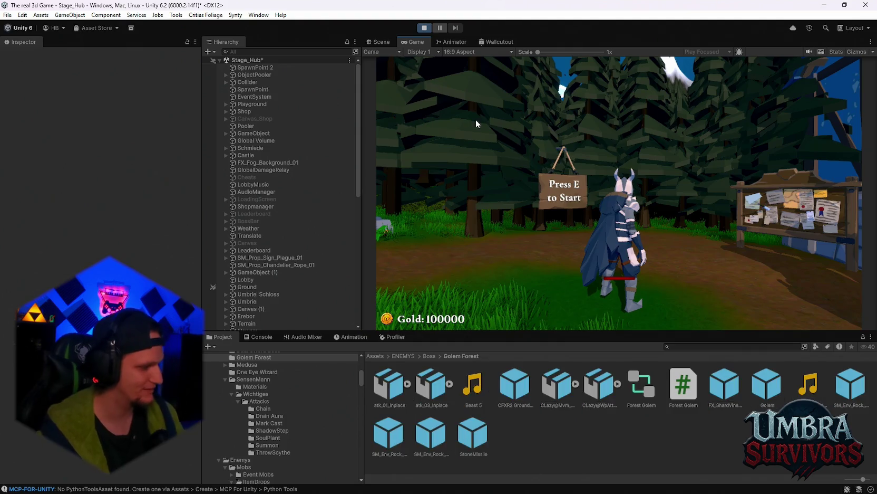
pyautogui.click(476, 119)
# Run the knight up the hub path toward the gate, then pause and stop the playtest
pyautogui.press('w')
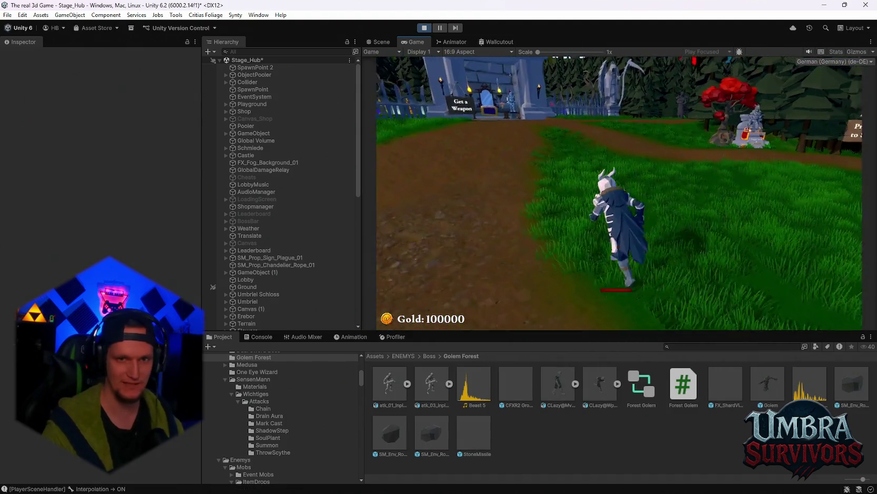
pyautogui.press('w')
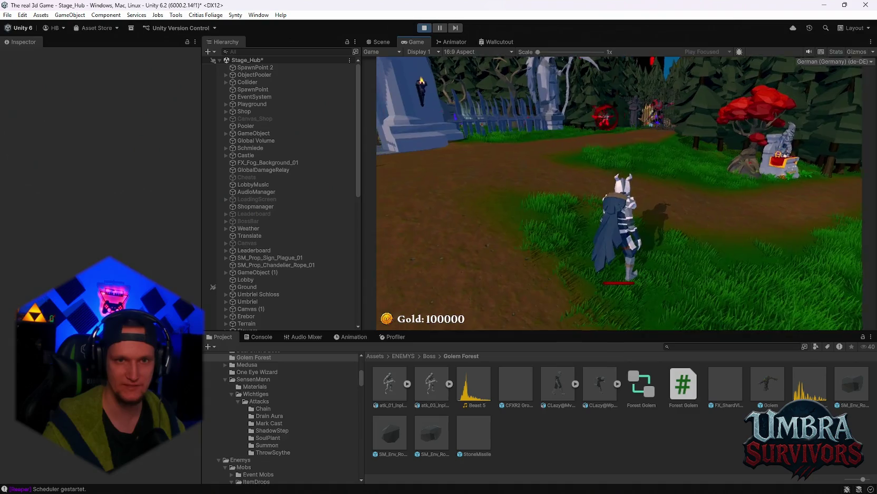
pyautogui.press('w')
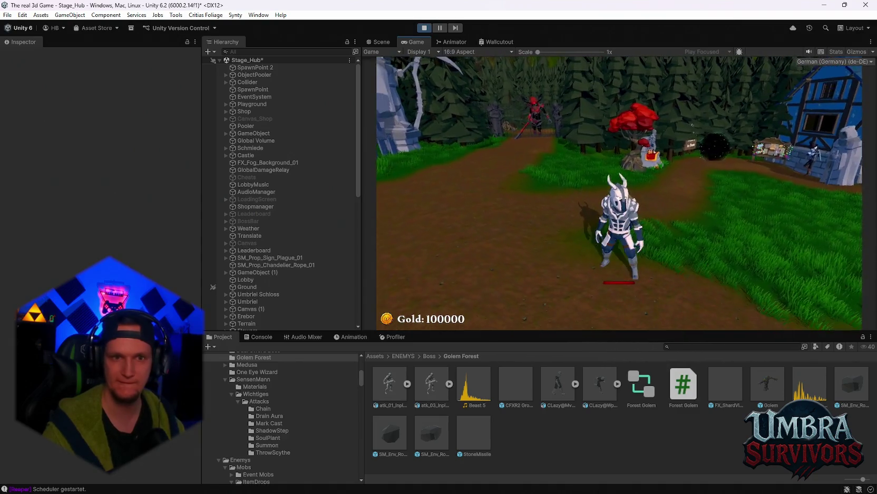
pyautogui.press('w')
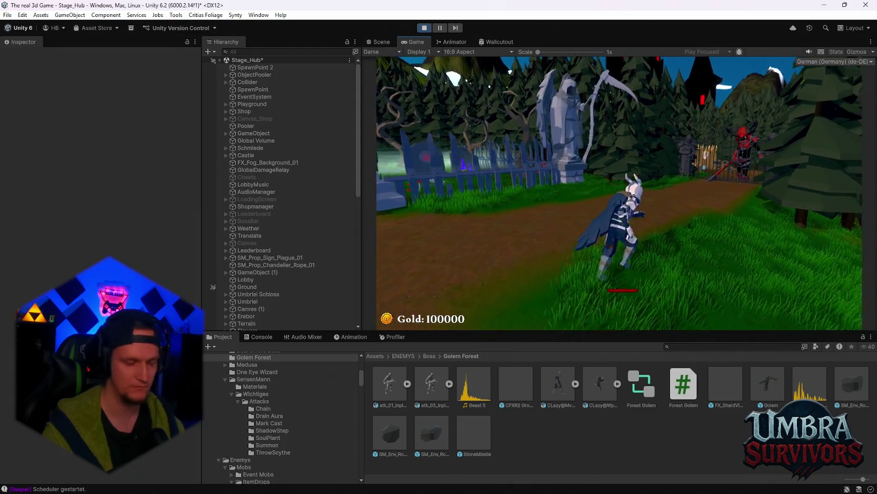
pyautogui.press('w')
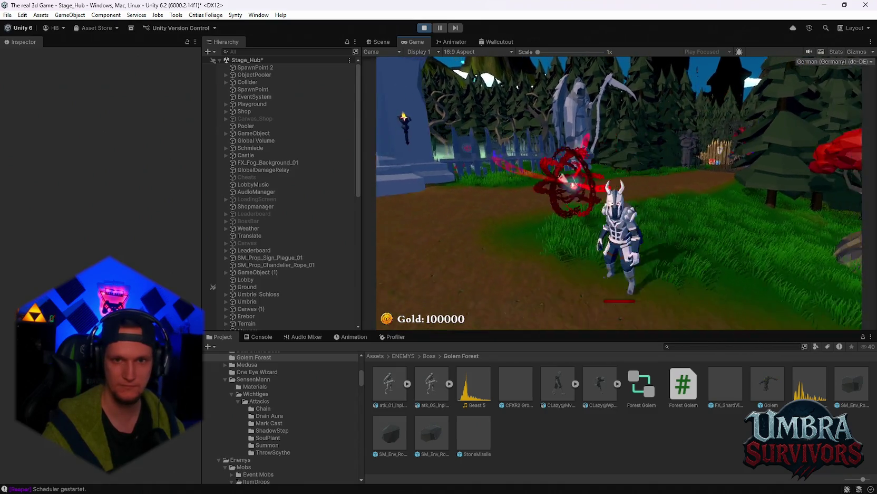
pyautogui.press('Escape')
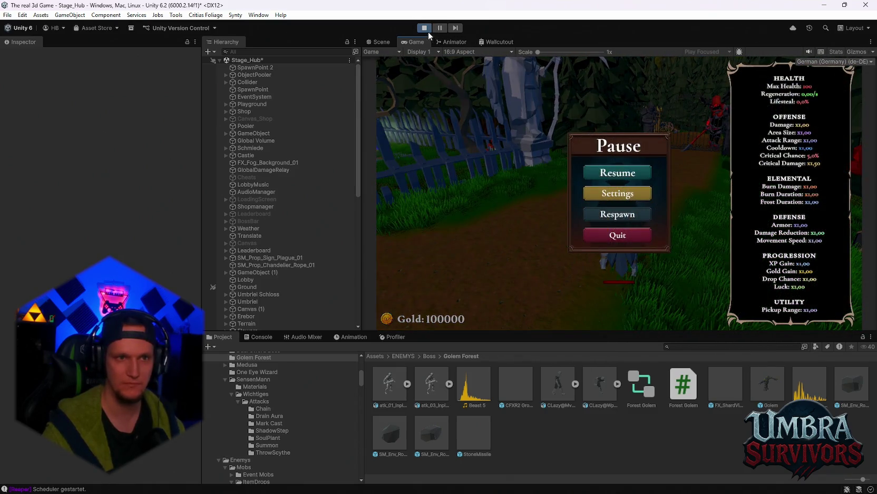
pyautogui.click(427, 29)
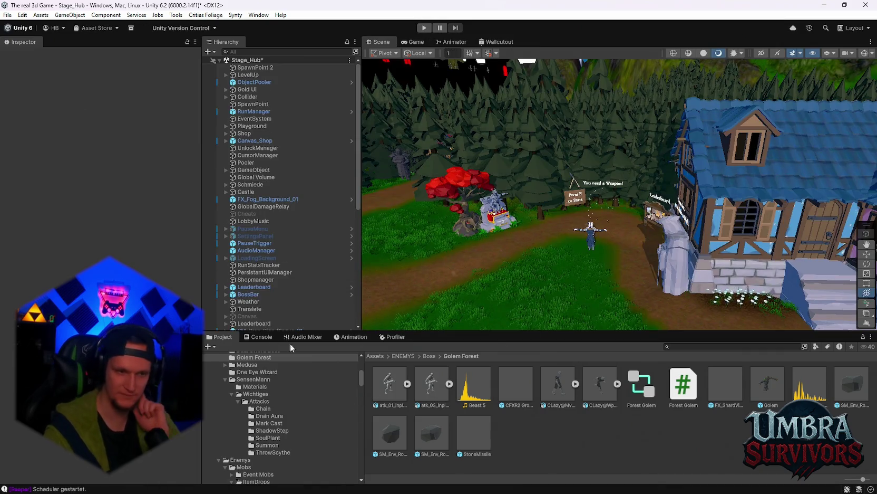
# Browse to the SensenMann Chain attack folder and open the White effect prefab
pyautogui.click(269, 338)
pyautogui.click(230, 336)
pyautogui.scroll(-5, 308, 420)
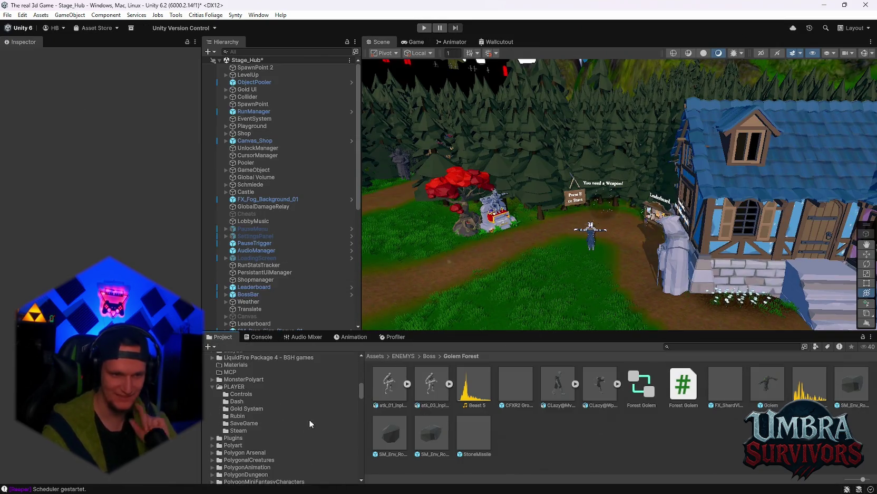
pyautogui.scroll(10, 355, 467)
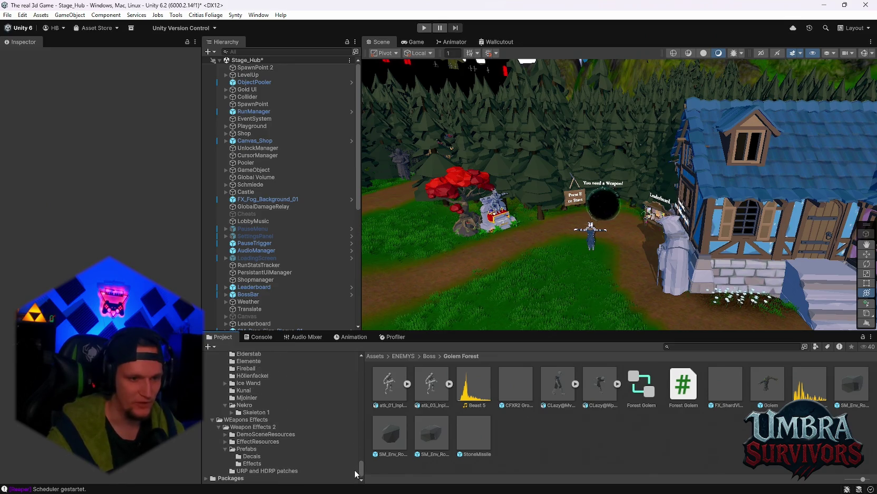
pyautogui.scroll(6, 352, 456)
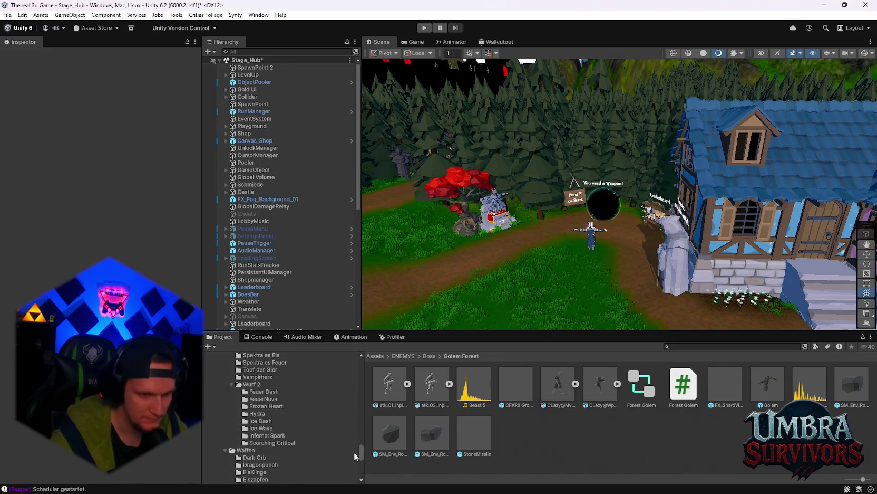
pyautogui.scroll(-3, 361, 448)
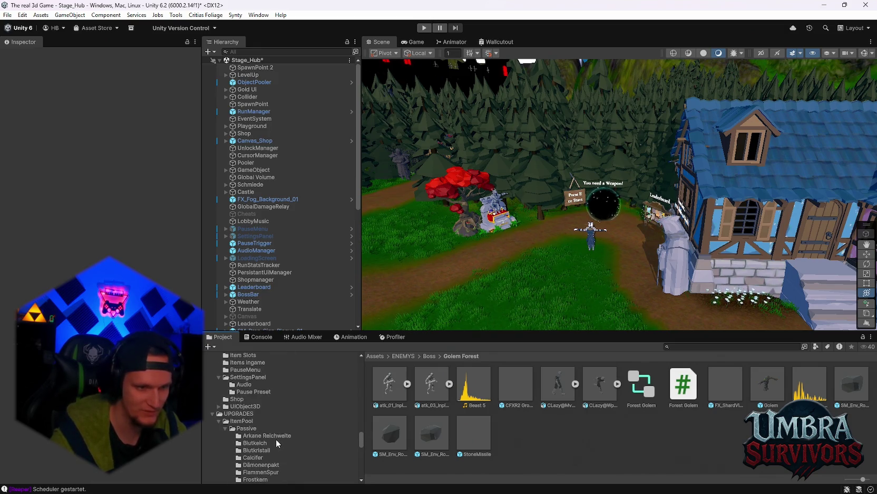
pyautogui.scroll(-10, 276, 441)
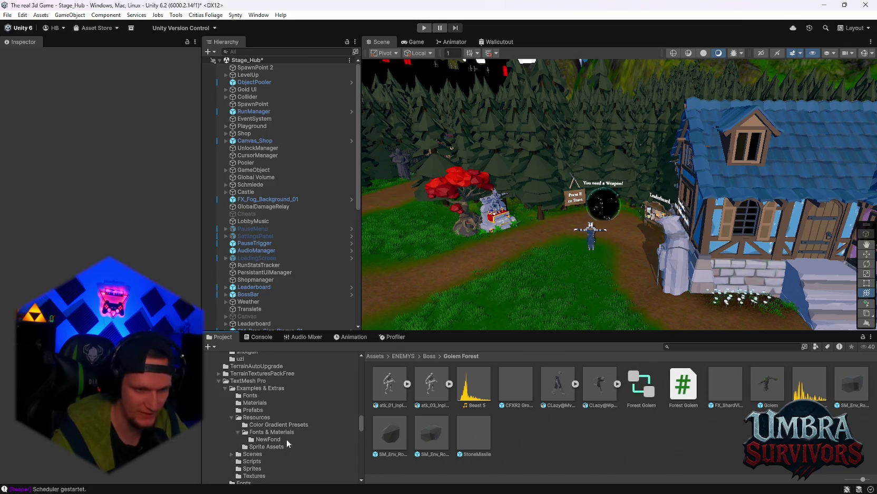
pyautogui.scroll(2, 286, 452)
pyautogui.scroll(10, 286, 454)
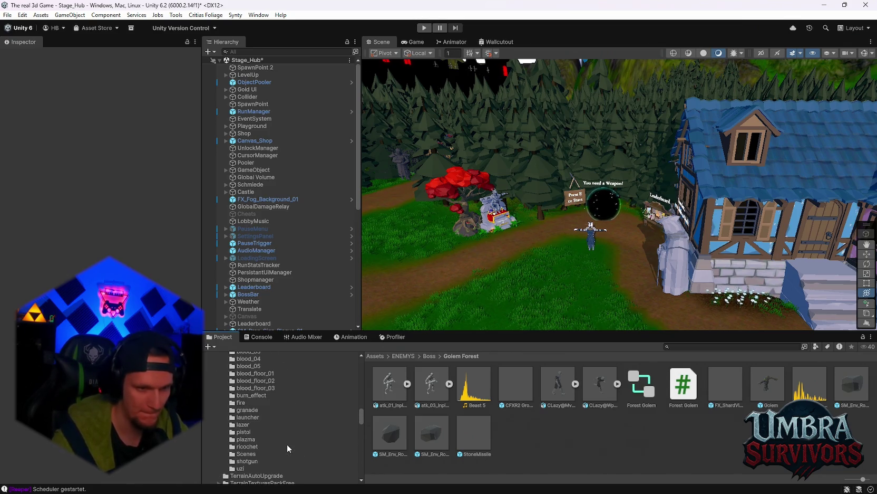
pyautogui.moveTo(361, 392)
pyautogui.mouseDown()
pyautogui.moveTo(361, 373)
pyautogui.moveTo(355, 385)
pyautogui.mouseUp()
pyautogui.click(272, 452)
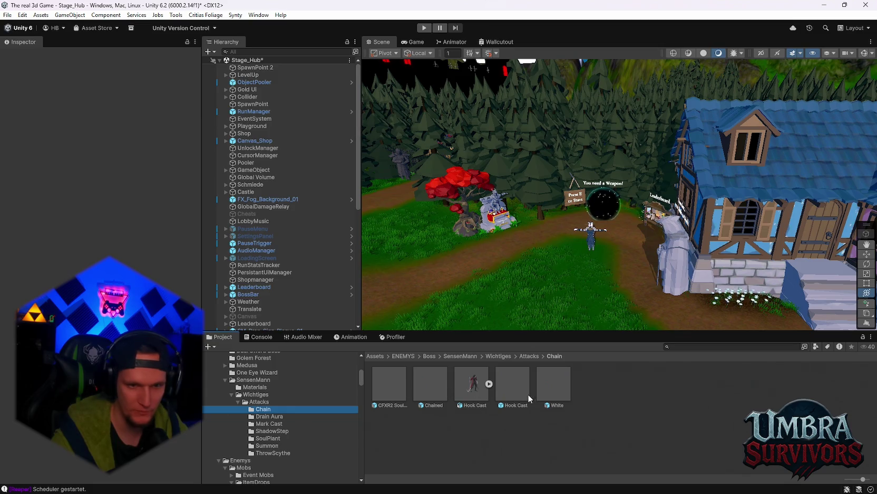
pyautogui.doubleClick(558, 385)
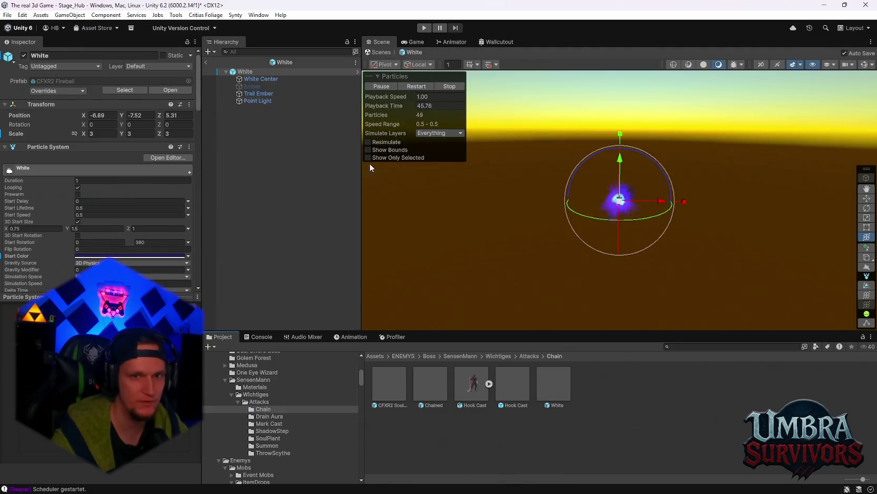
# Open the Hook Cast prefab and move White and CFXR2 Souls Escape directly under its root
pyautogui.doubleClick(518, 379)
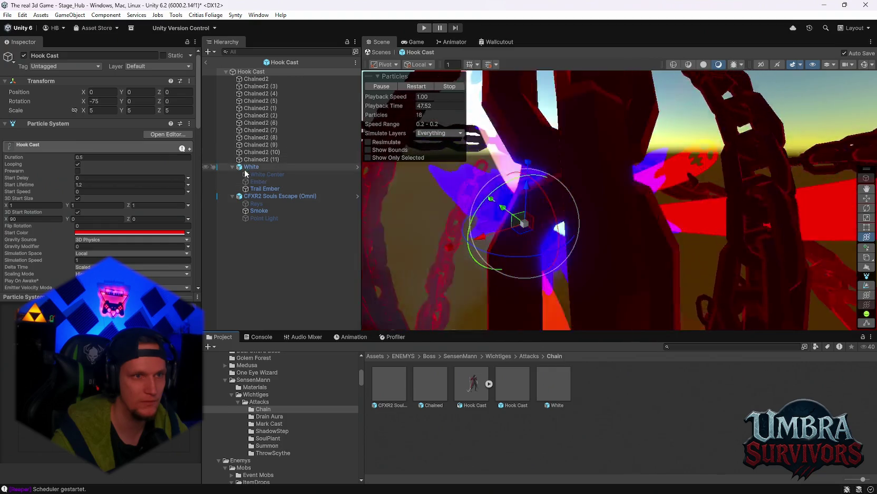
pyautogui.moveTo(252, 169); pyautogui.dragTo(247, 71)
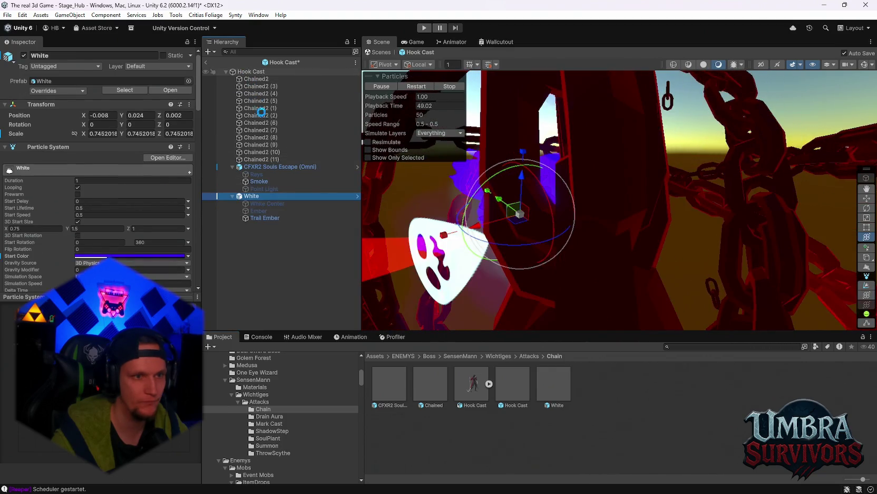
pyautogui.moveTo(257, 166); pyautogui.dragTo(245, 72)
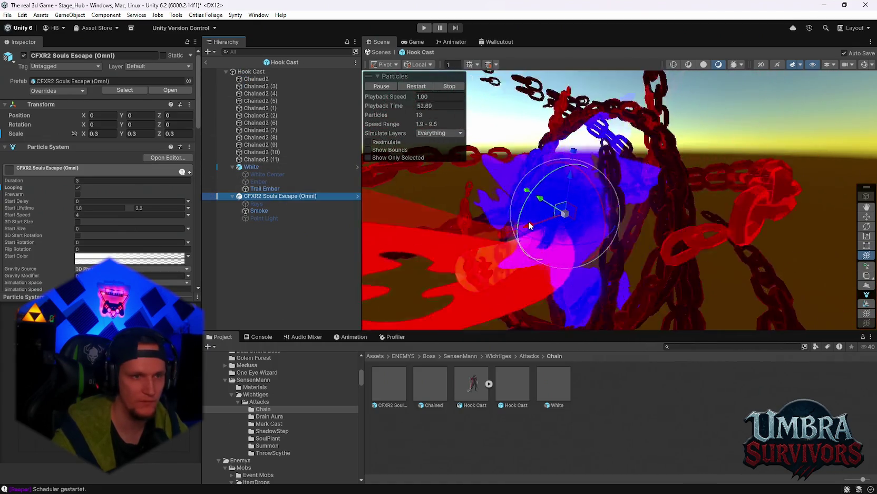
# Remove White's Rigidbody component, then start a playtest with the reworked effect
pyautogui.scroll(-15, 148, 202)
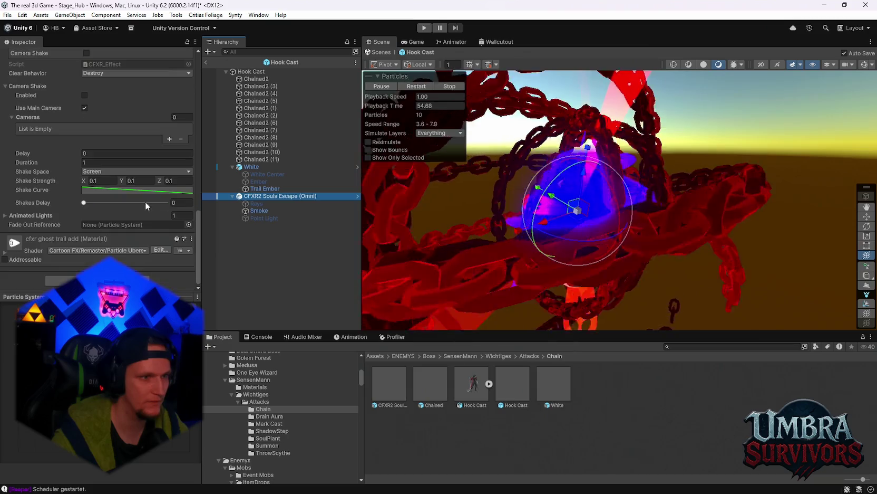
pyautogui.click(259, 167)
pyautogui.scroll(-5, 128, 192)
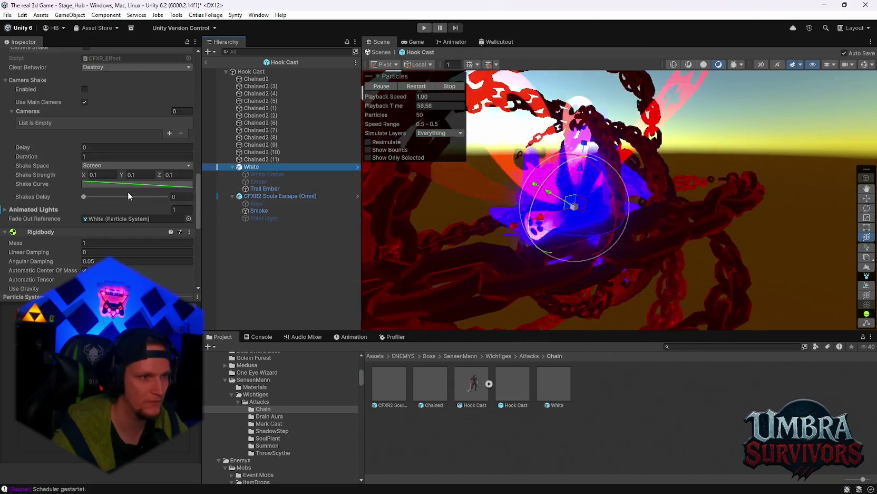
pyautogui.click(85, 189)
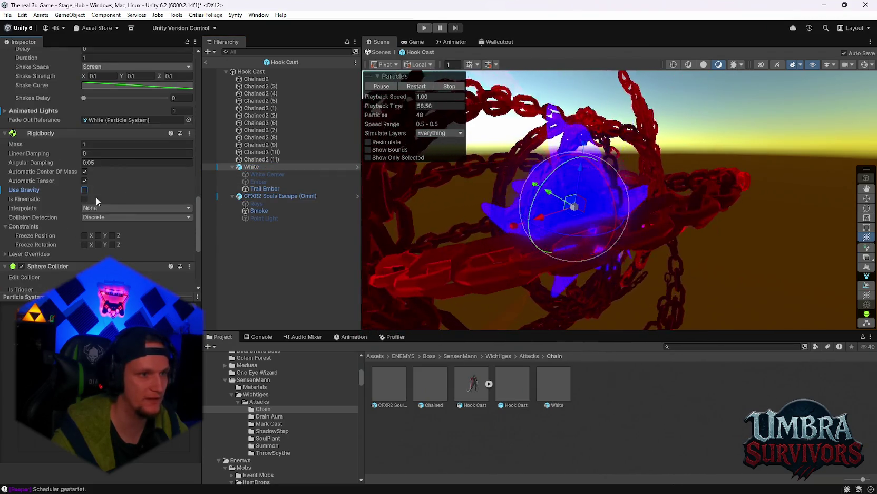
pyautogui.click(248, 72)
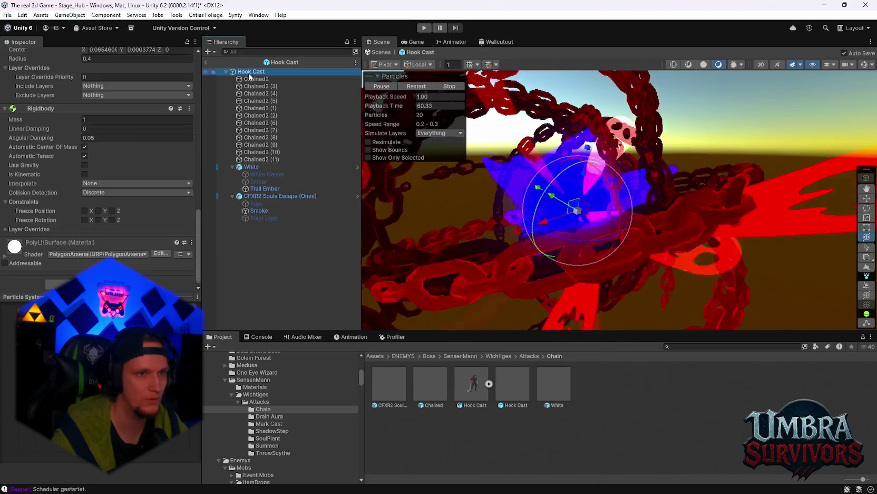
pyautogui.click(232, 167)
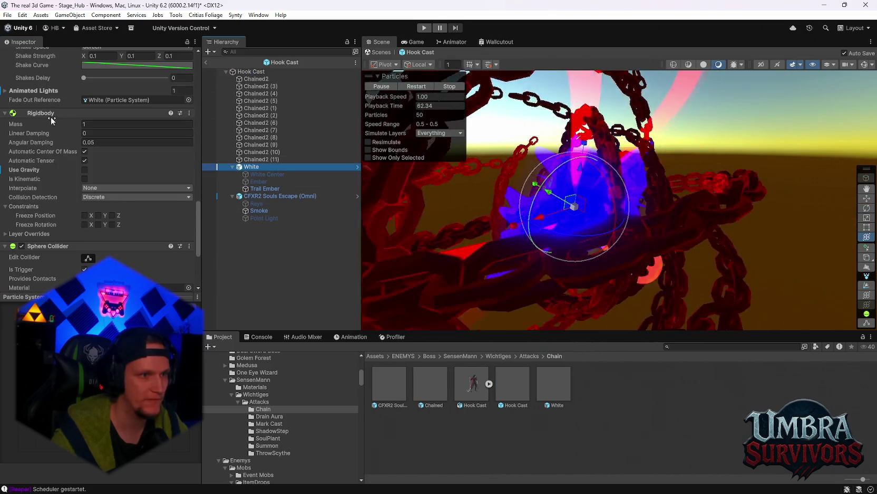
pyautogui.rightClick(48, 115)
pyautogui.click(85, 172)
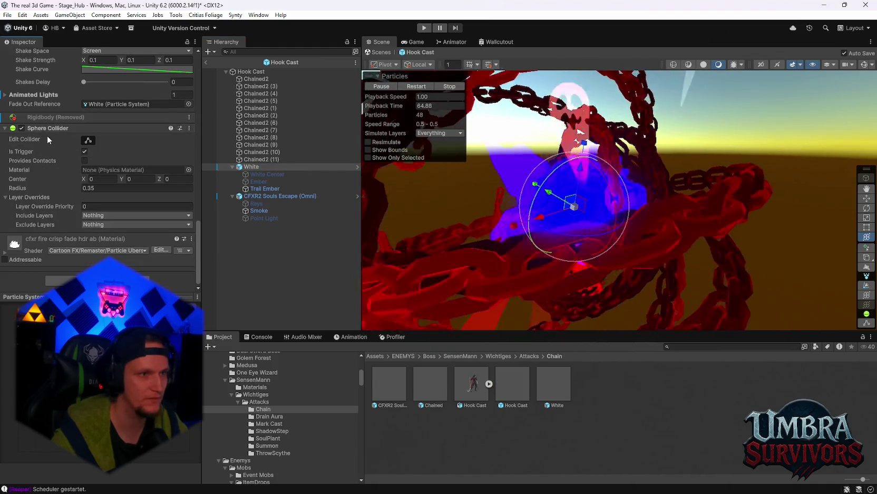
pyautogui.scroll(3, 77, 165)
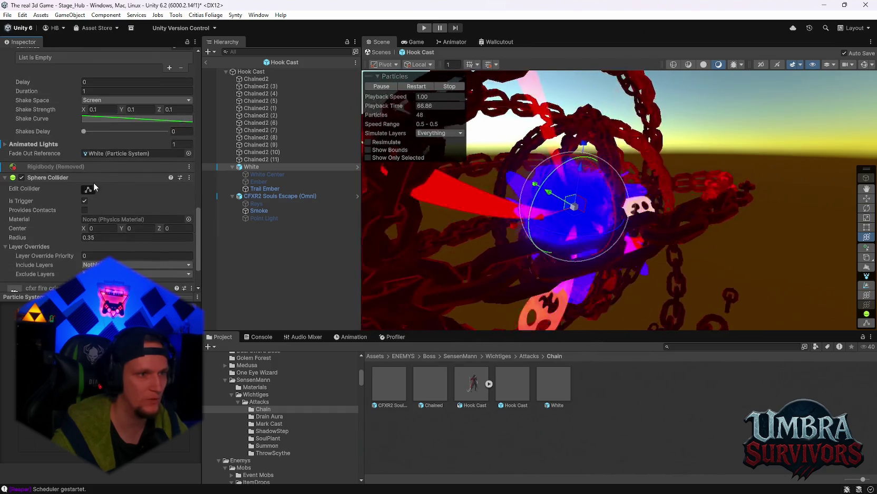
pyautogui.scroll(4, 166, 204)
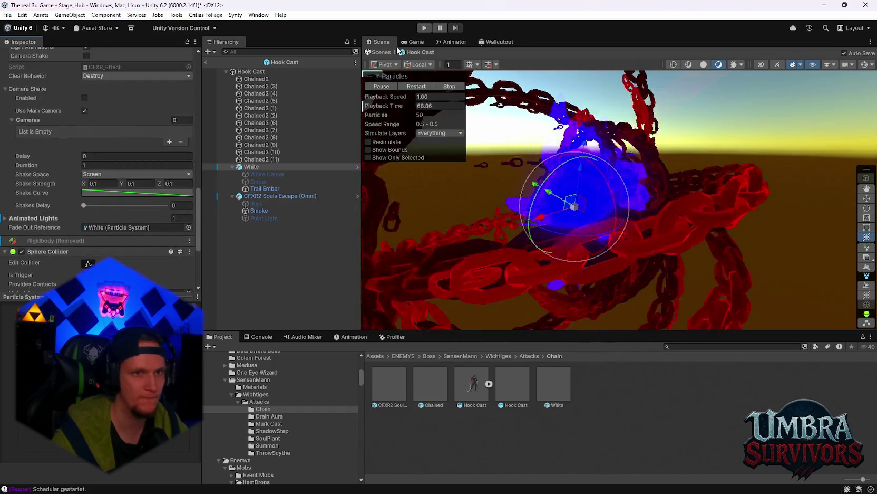
pyautogui.click(425, 28)
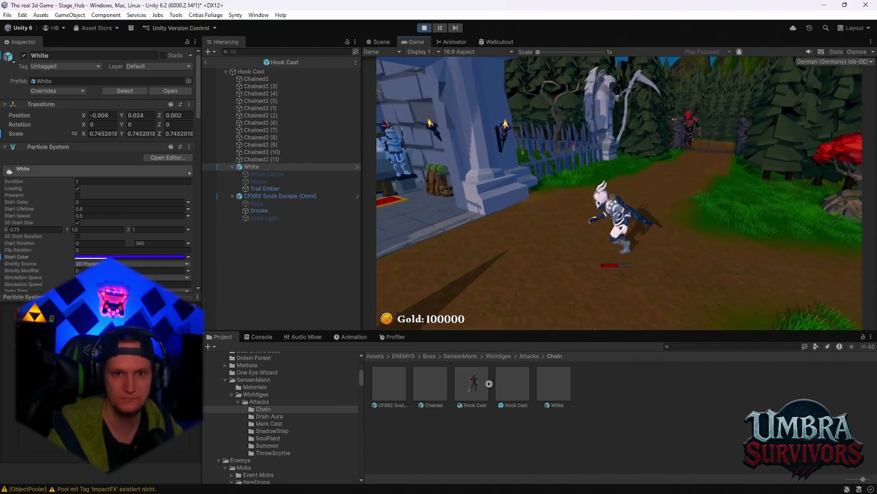
pyautogui.press('Escape')
pyautogui.click(427, 29)
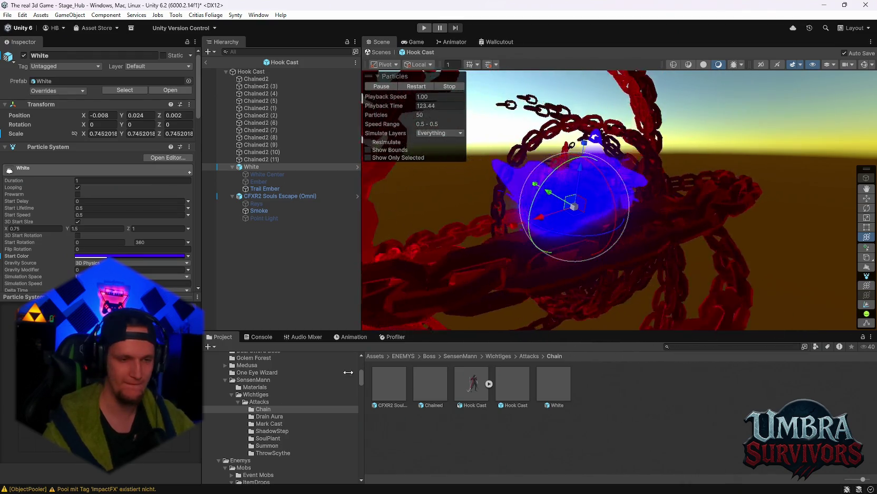
pyautogui.scroll(3, 278, 417)
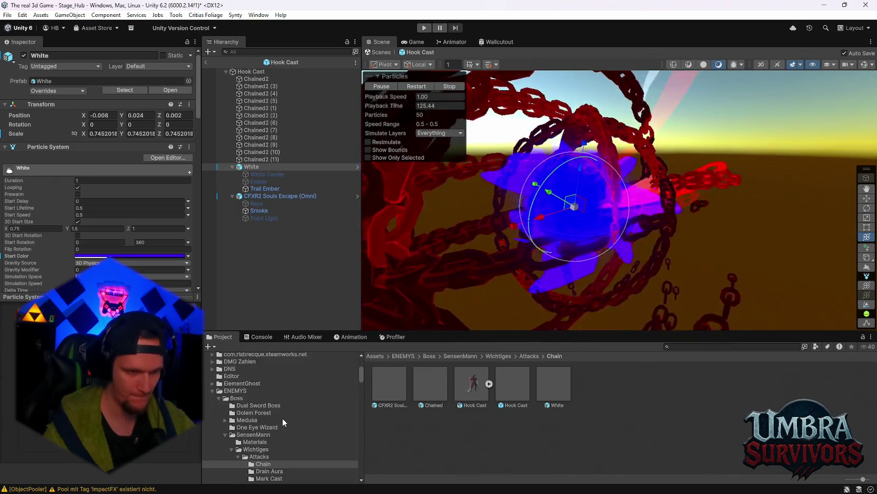
# Exit Hook Cast, place Wraith Swordsman-Red beside the hub path, and start playing the scene
pyautogui.click(206, 62)
pyautogui.scroll(-5, 253, 224)
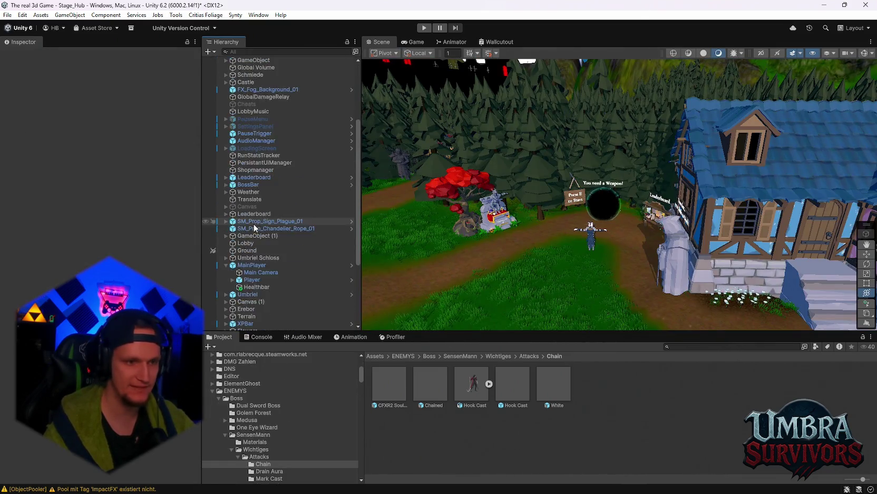
pyautogui.click(249, 405)
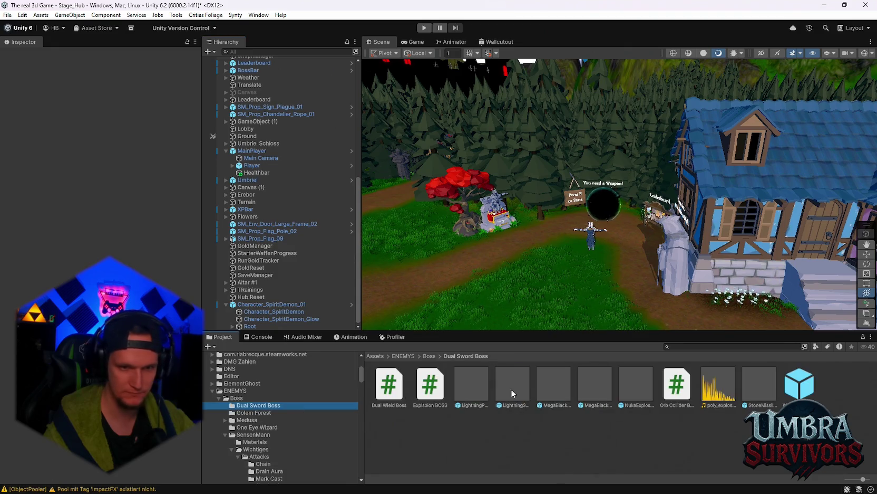
pyautogui.moveTo(800, 397)
pyautogui.mouseDown()
pyautogui.moveTo(587, 248)
pyautogui.moveTo(390, 204)
pyautogui.mouseUp()
pyautogui.hotkey('ctrl', 'p')
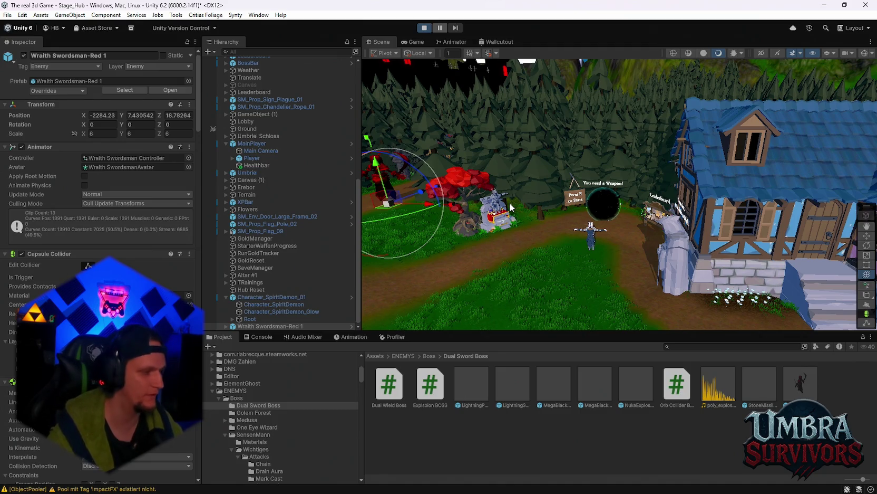
pyautogui.hotkey('ctrl', '2')
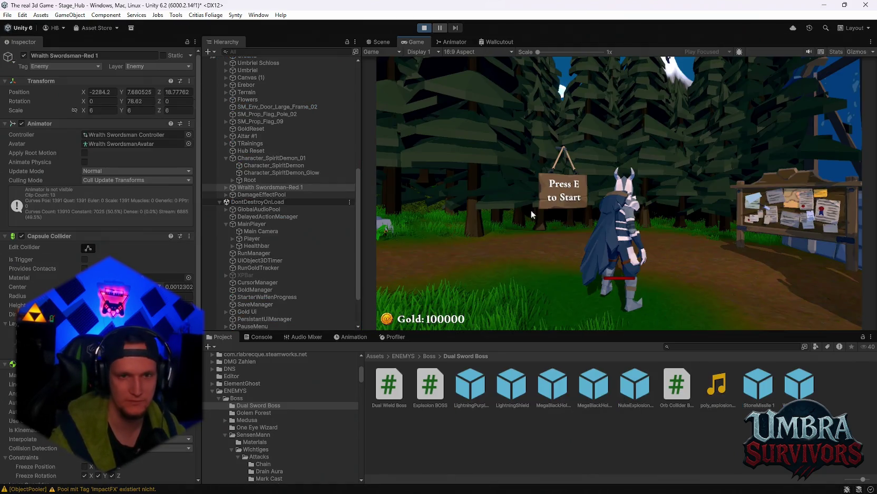
# Run the knight around the hub with the boss present, then pause and exit Play mode
pyautogui.click(579, 205)
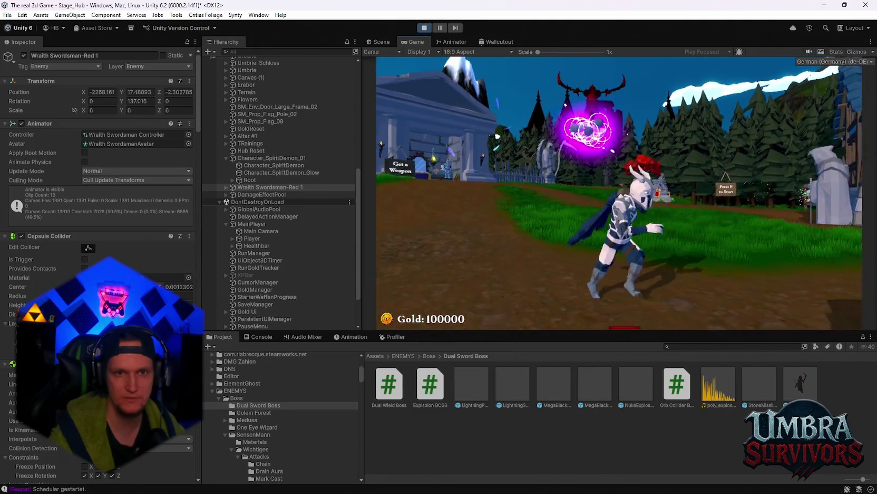
pyautogui.press('a')
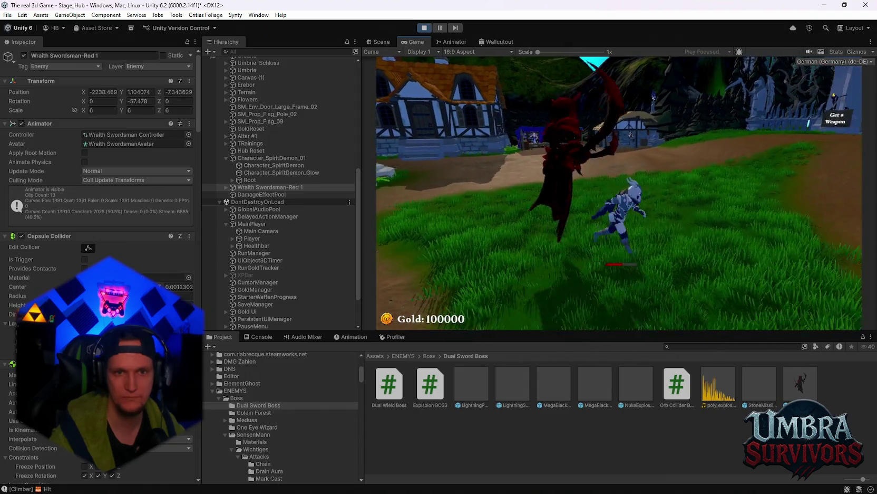
pyautogui.press('Escape')
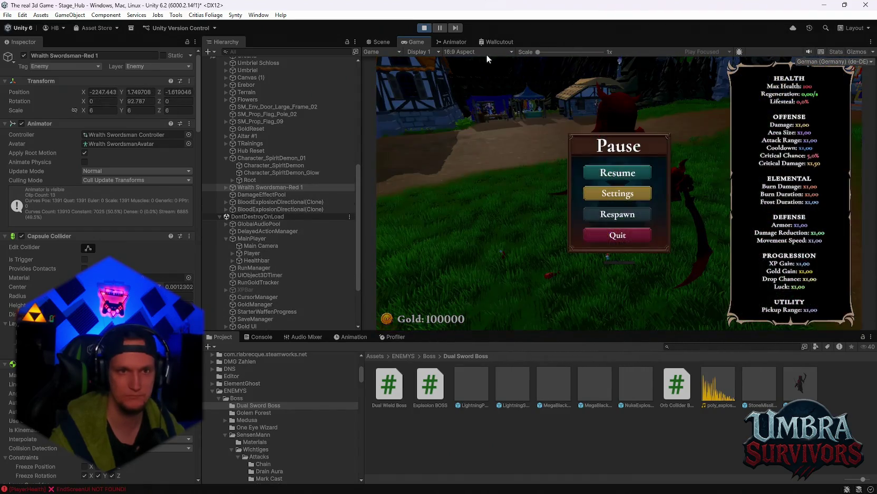
pyautogui.click(422, 30)
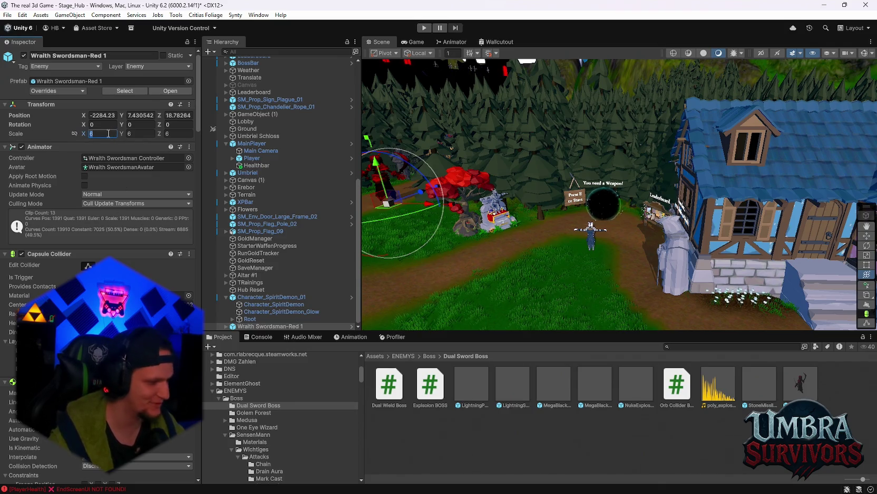
# Set the Wraith Swordsman's scale to 2, 2, 2, frame it, and start Play mode
pyautogui.write('2')
pyautogui.press('Tab')
pyautogui.press('Tab')
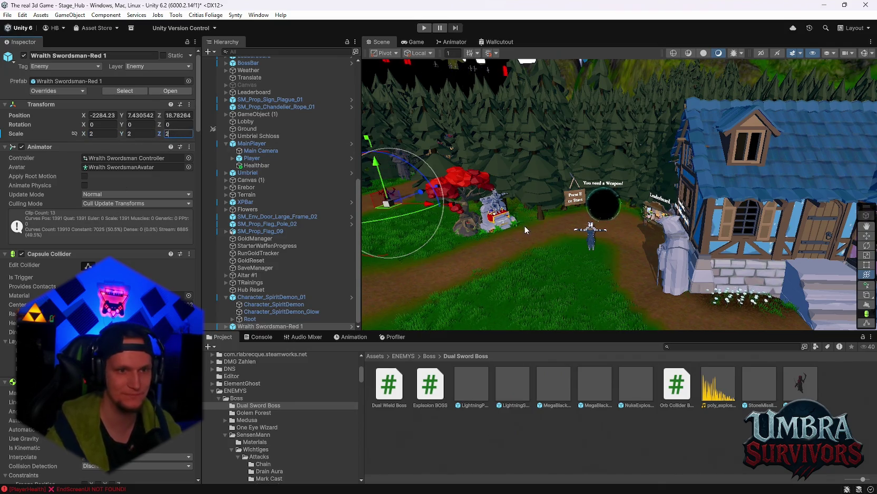
pyautogui.scroll(3, 442, 224)
pyautogui.press('f')
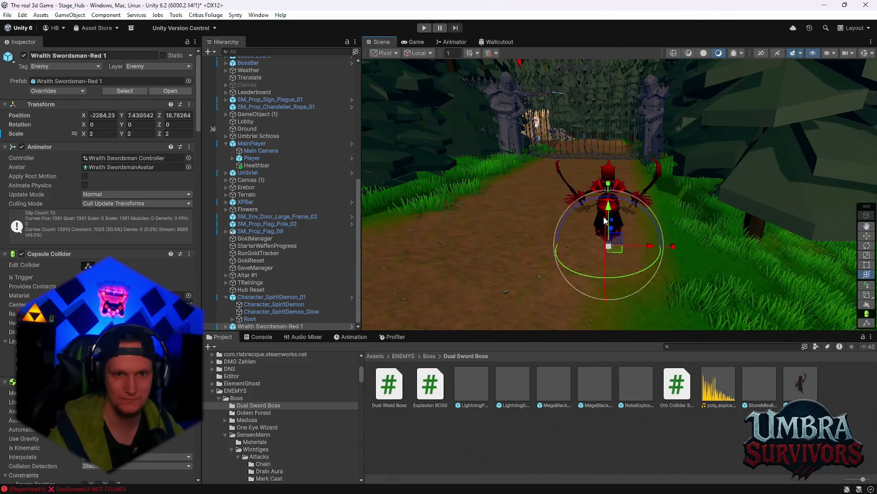
pyautogui.moveTo(589, 217); pyautogui.dragTo(539, 222)
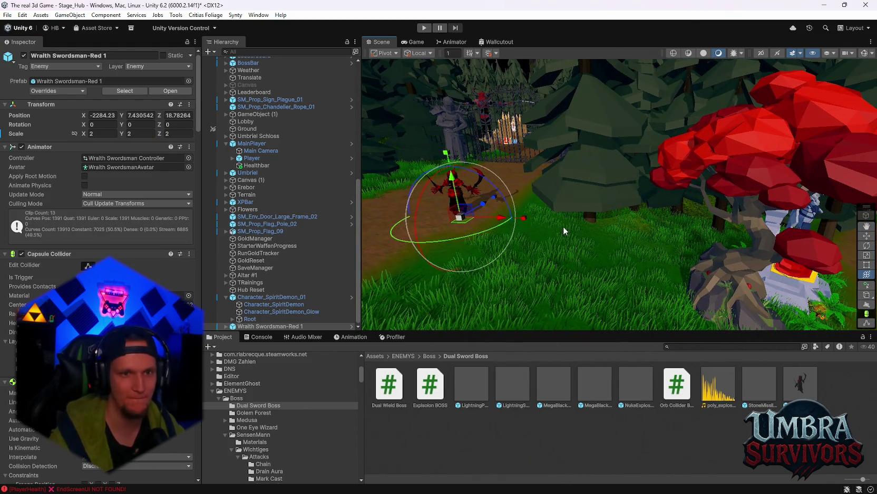
pyautogui.click(424, 27)
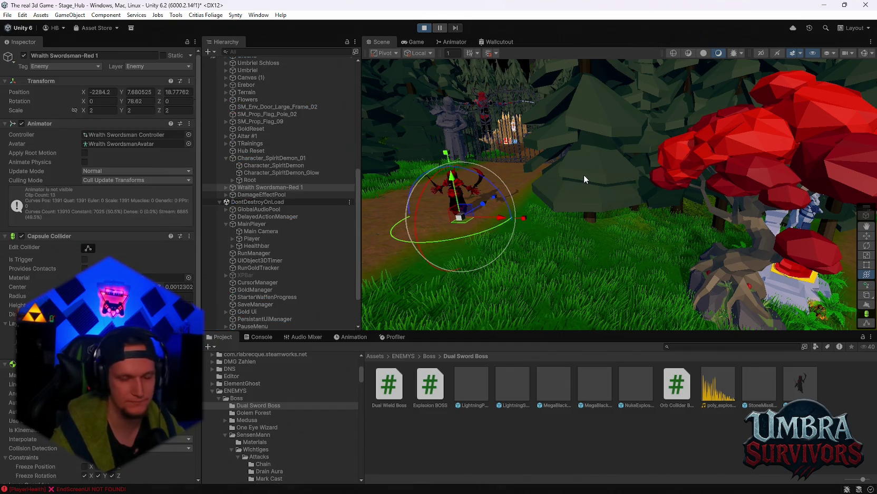
# Fight the scale-2 Wraith Swordsman across the hub with WASD, then pause and stop Play mode
pyautogui.click(611, 195)
pyautogui.press('w')
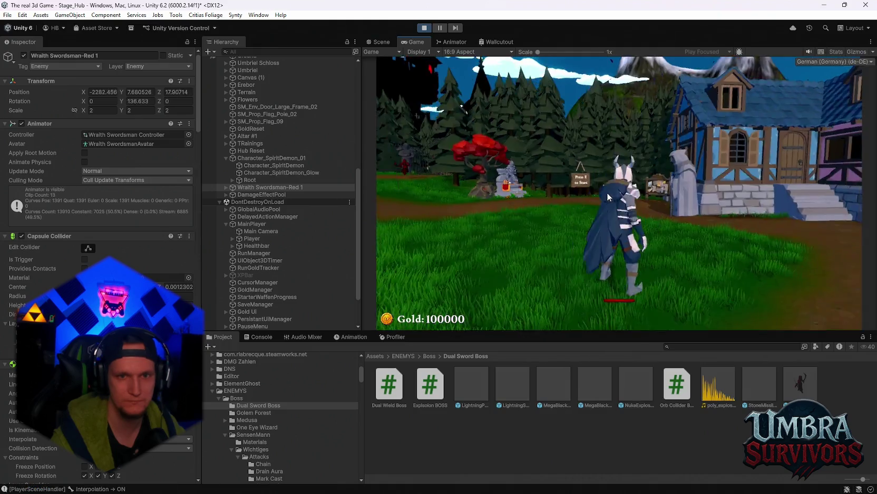
pyautogui.press('s')
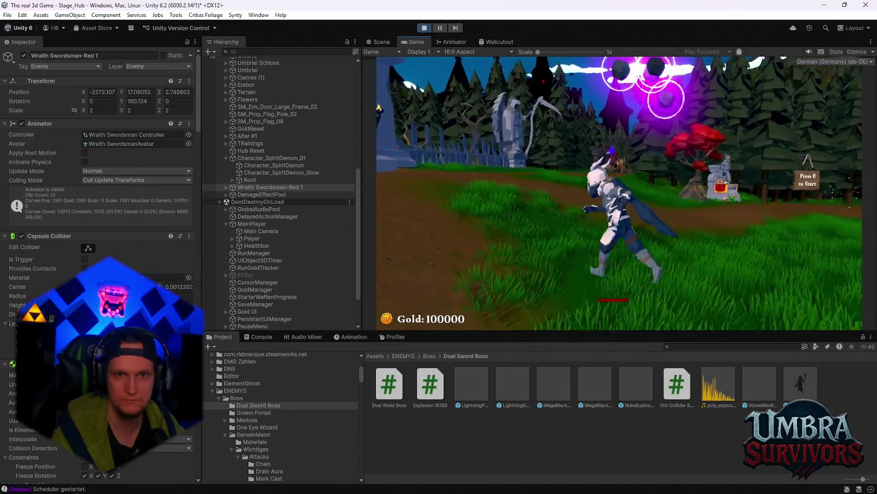
pyautogui.press('d')
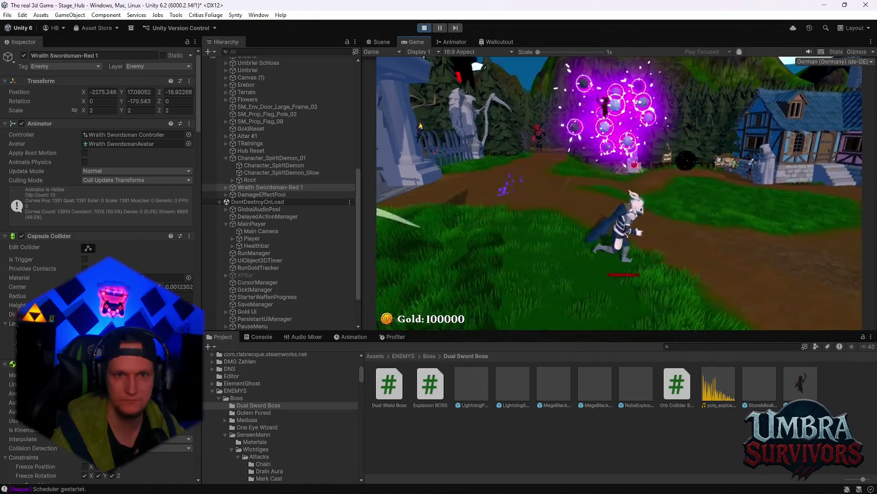
pyautogui.press('w')
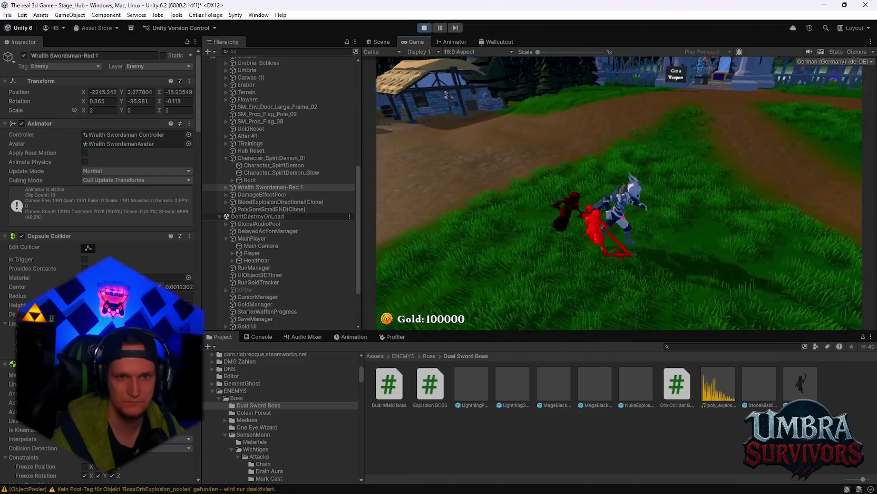
pyautogui.press('a')
pyautogui.press('s')
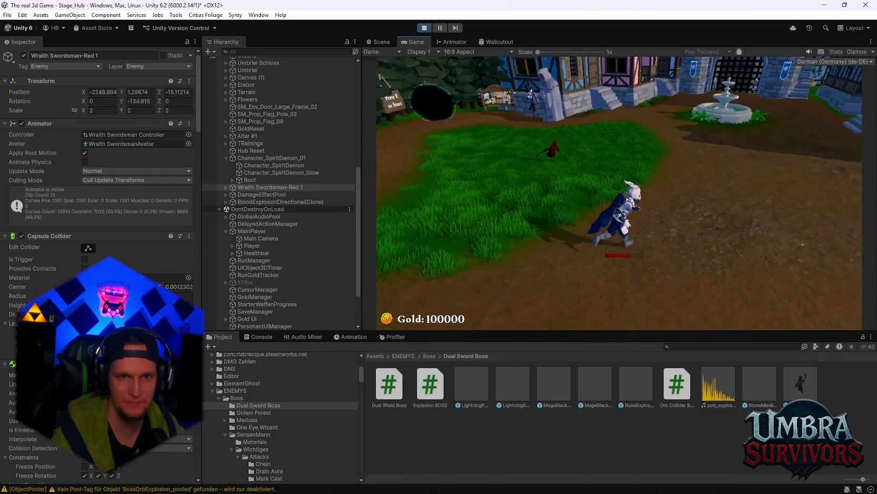
pyautogui.press('s')
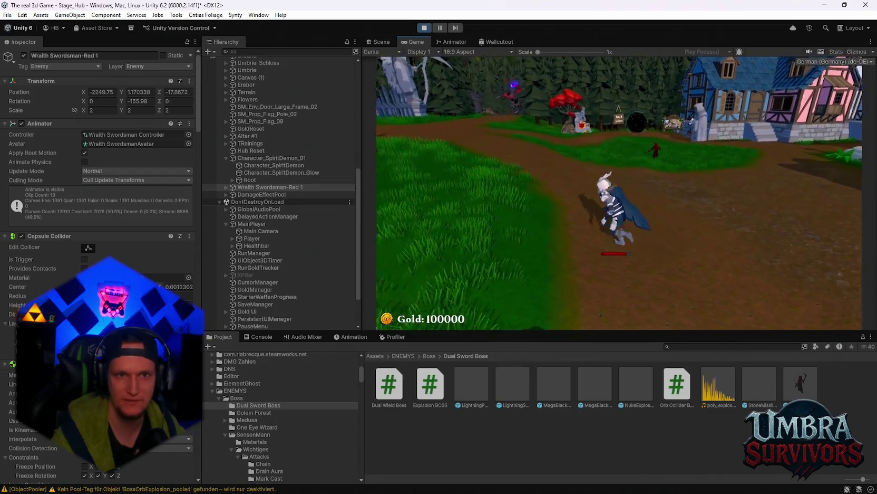
pyautogui.press('w')
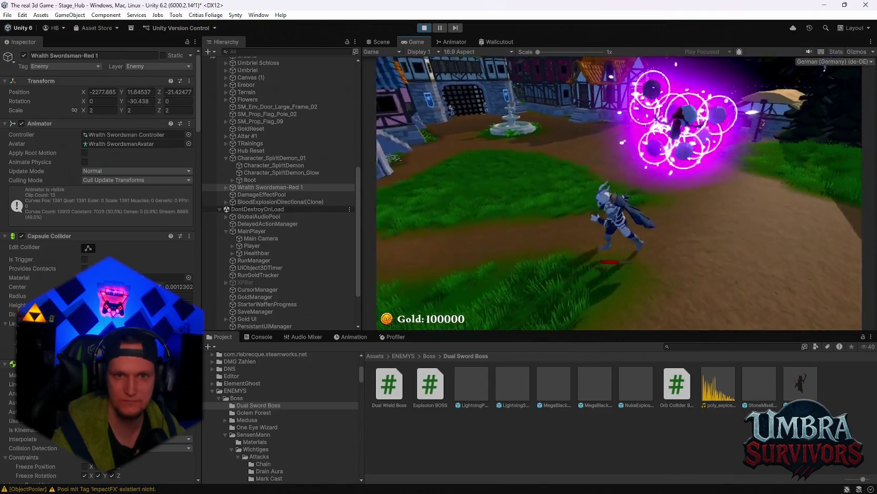
pyautogui.press('s')
pyautogui.press('a')
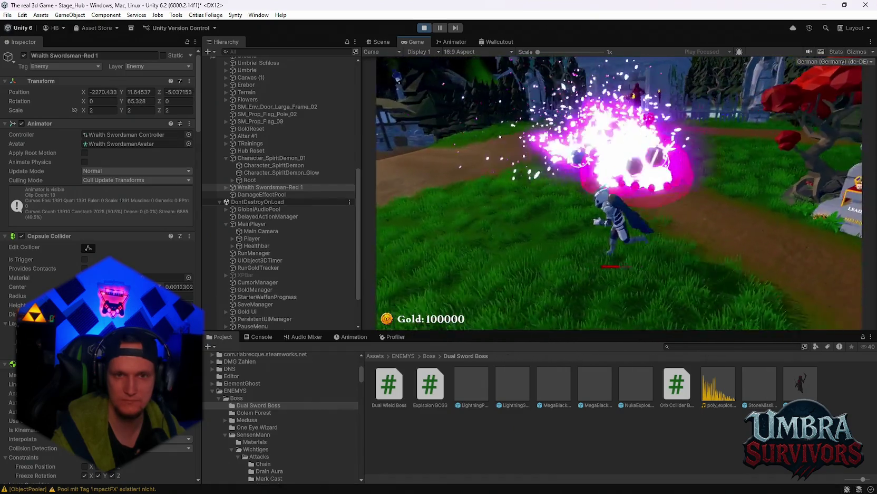
pyautogui.press('s')
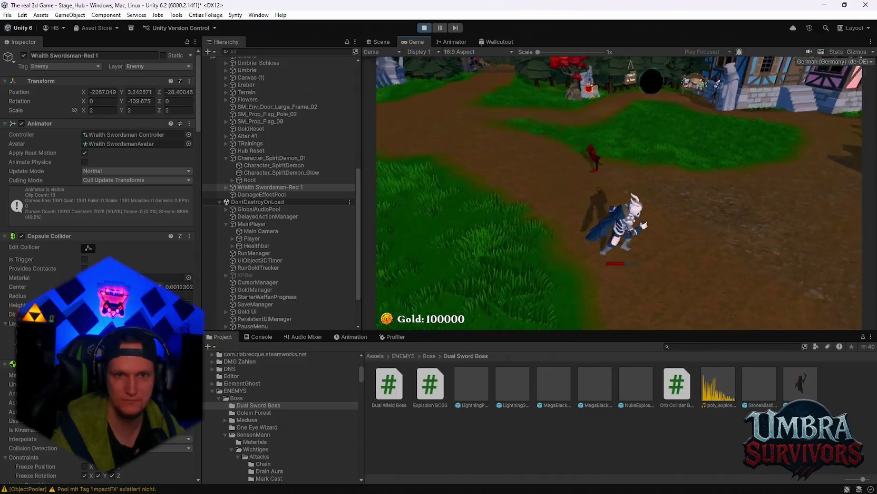
pyautogui.press('Escape')
pyautogui.click(424, 27)
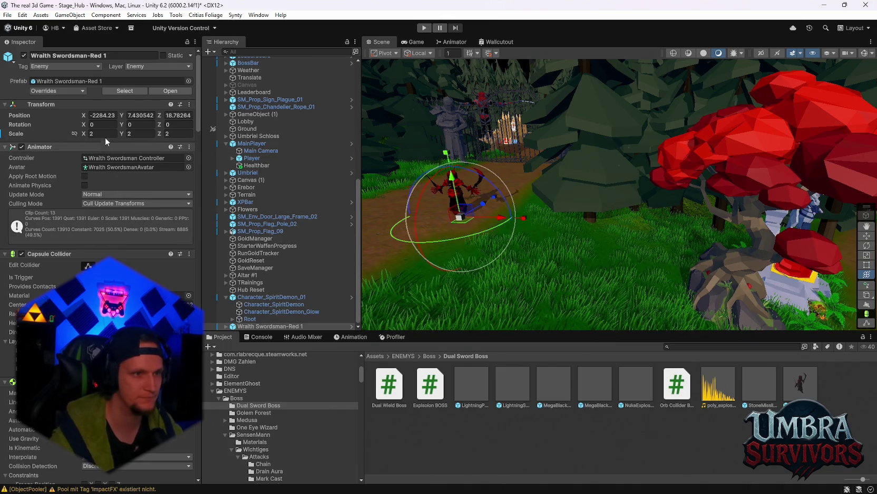
# Set the Wraith Swordsman's Transform Scale to 4 on X, Y and Z
pyautogui.click(100, 134)
pyautogui.write('4')
pyautogui.click(131, 134)
pyautogui.write('4')
pyautogui.press('Tab')
pyautogui.write('4')
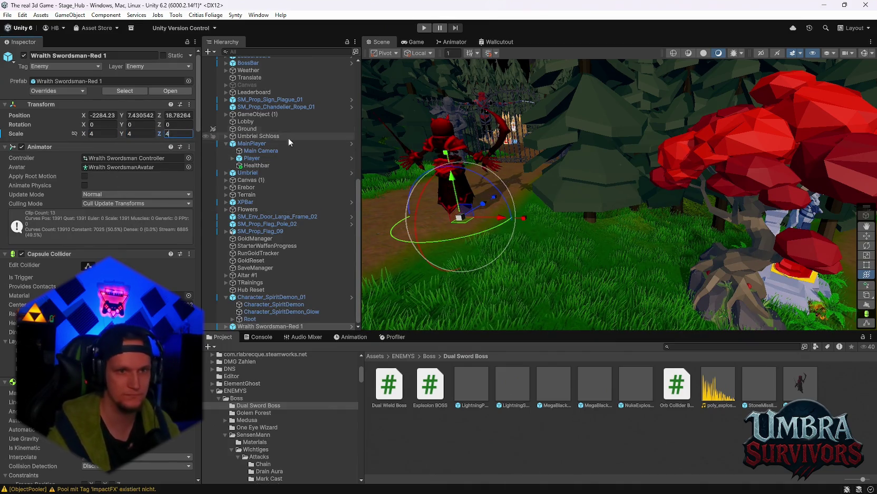
# Bring the Dual Blade Ascension Attack settings into view, showing Hover Time 1 and Projectile Count 12
pyautogui.scroll(-15, 100, 185)
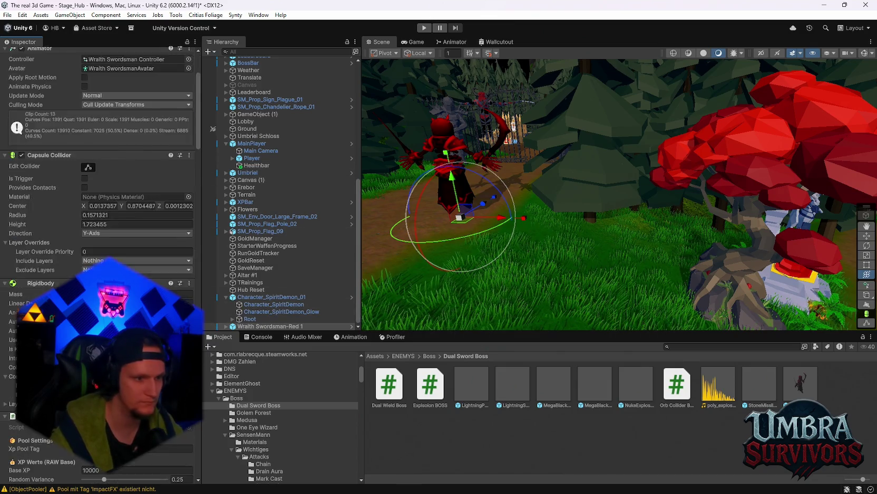
pyautogui.scroll(-15, 100, 184)
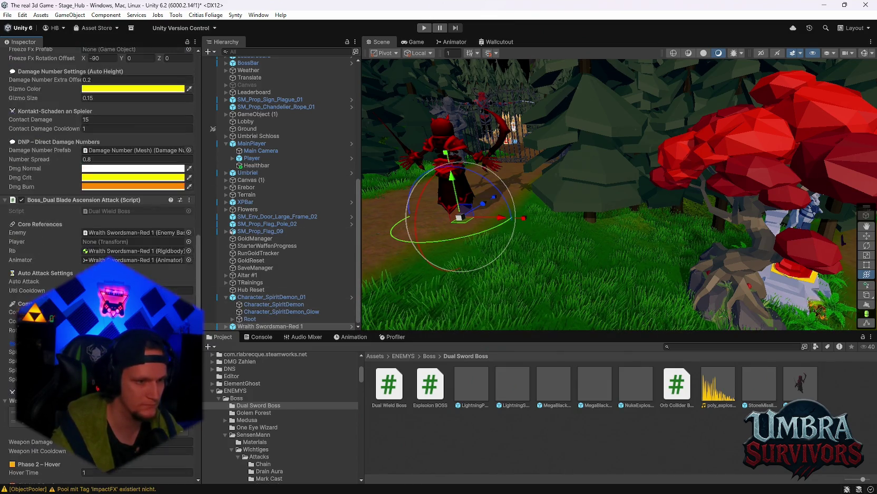
pyautogui.scroll(-4, 100, 185)
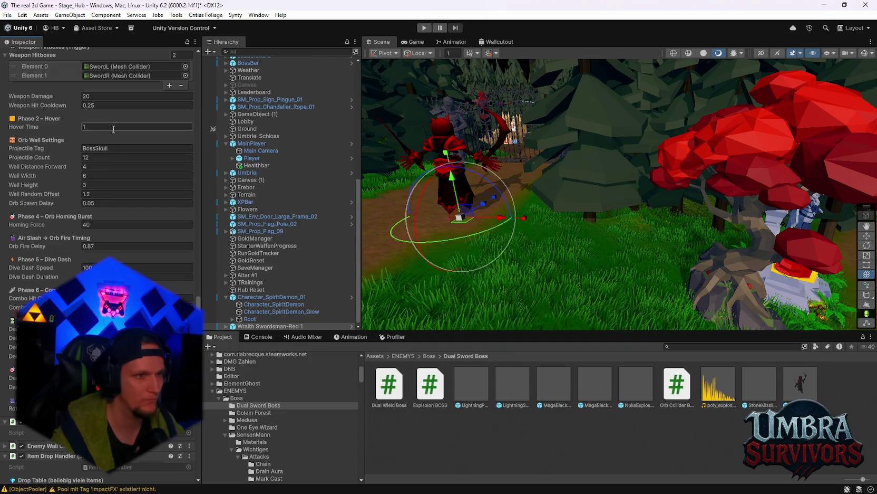
pyautogui.scroll(1, 152, 243)
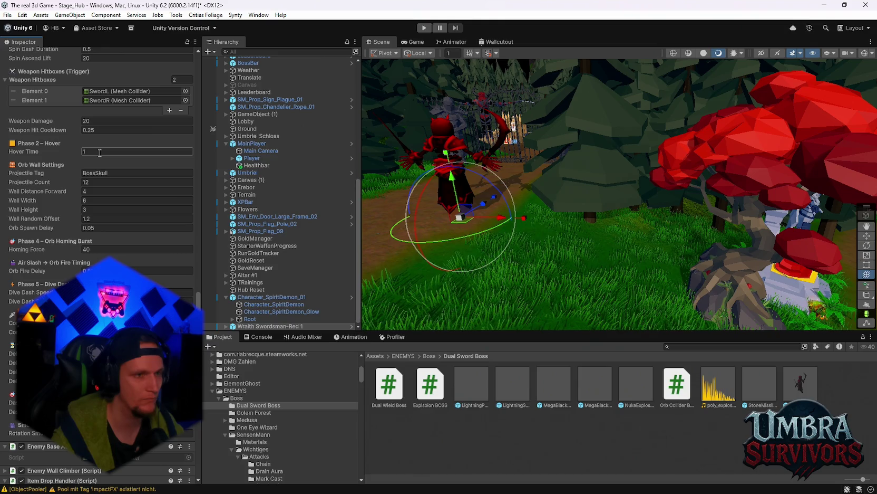
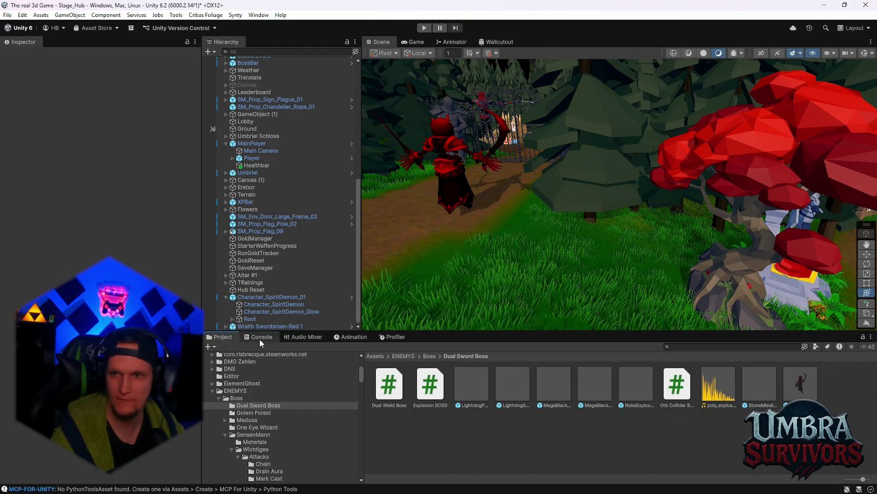
# Delete the Wraith Swordsman-Red 1 instance from the hub scene
pyautogui.click(801, 383)
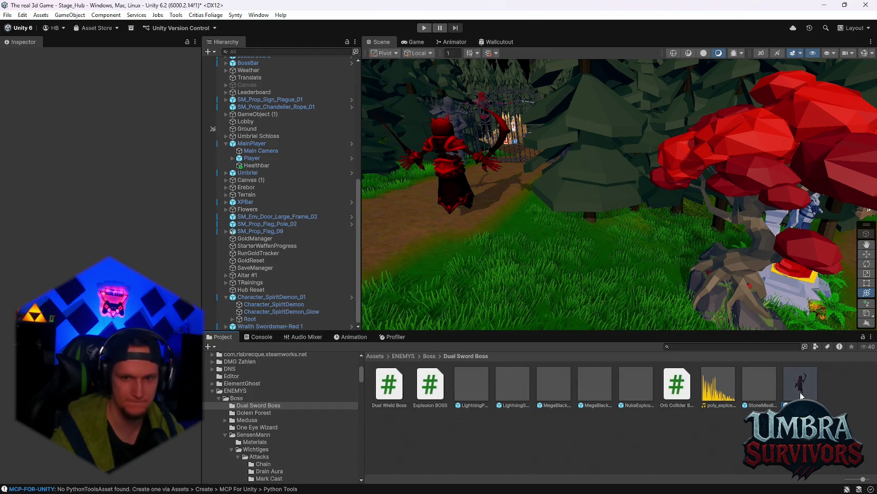
pyautogui.click(261, 326)
pyautogui.press('Delete')
# Select Character_SpiritDemon_01 and start a play test, focusing the Game view
pyautogui.click(272, 304)
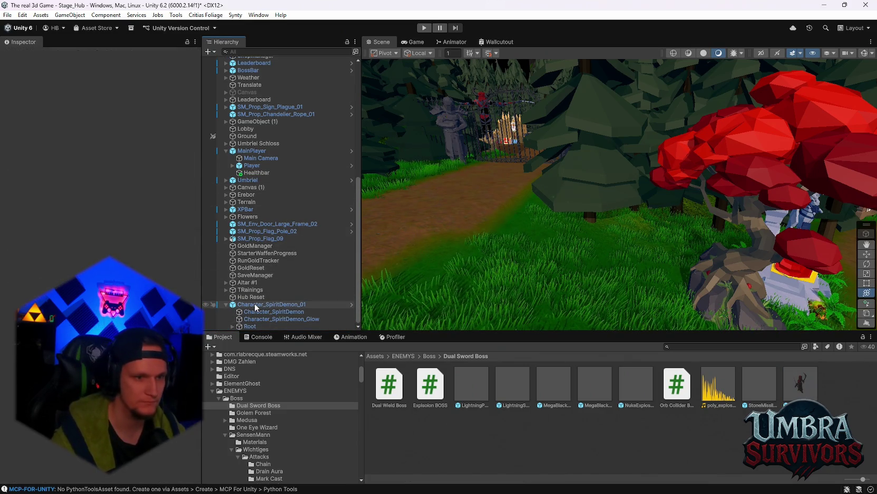
pyautogui.scroll(-15, 101, 212)
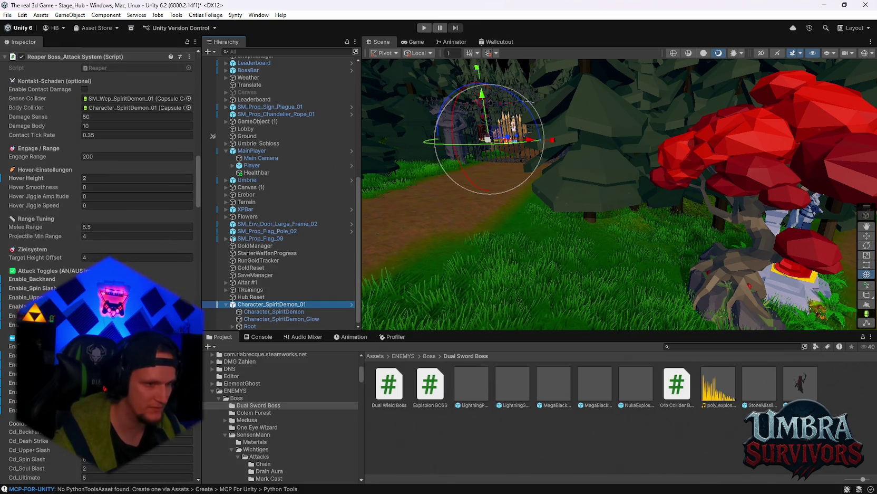
pyautogui.click(426, 27)
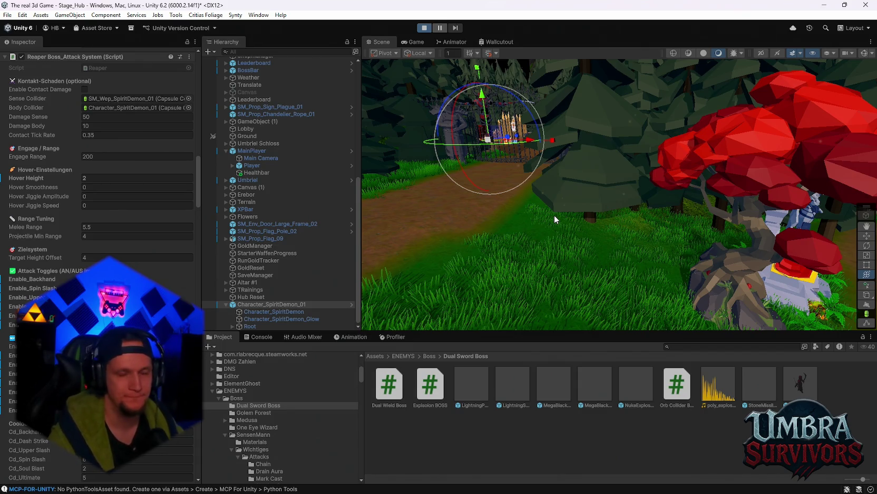
pyautogui.click(581, 218)
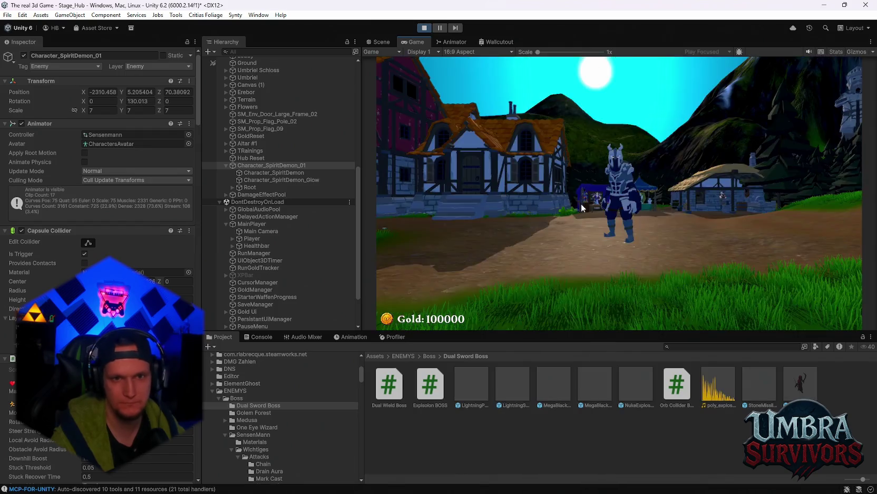
# Open the Warden of Umbriel panel in game, snip it as an image, then stop Play mode
pyautogui.press('w')
pyautogui.press('e')
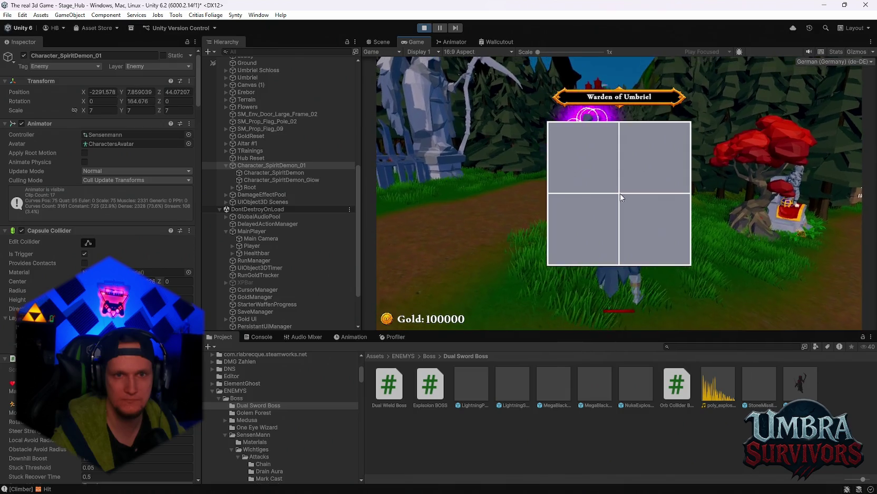
pyautogui.press('super+shift+s')
pyautogui.moveTo(500, 62)
pyautogui.mouseDown()
pyautogui.moveTo(675, 278)
pyautogui.moveTo(716, 309)
pyautogui.mouseUp()
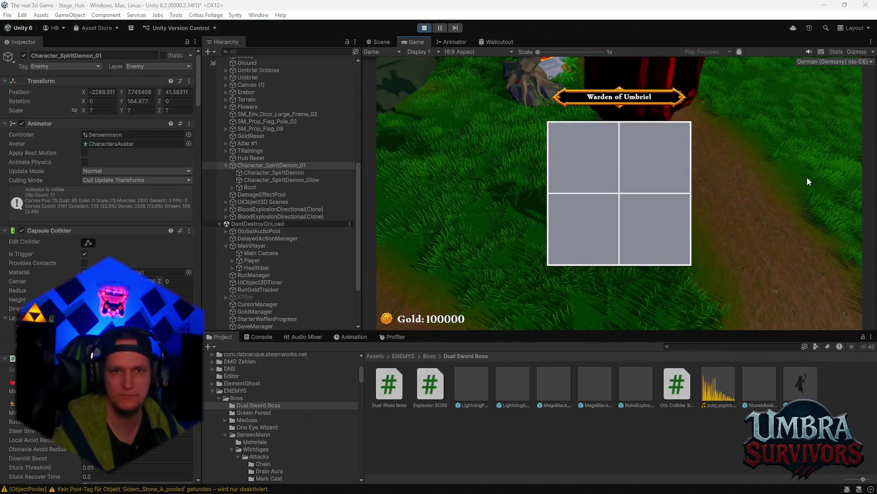
pyautogui.click(423, 27)
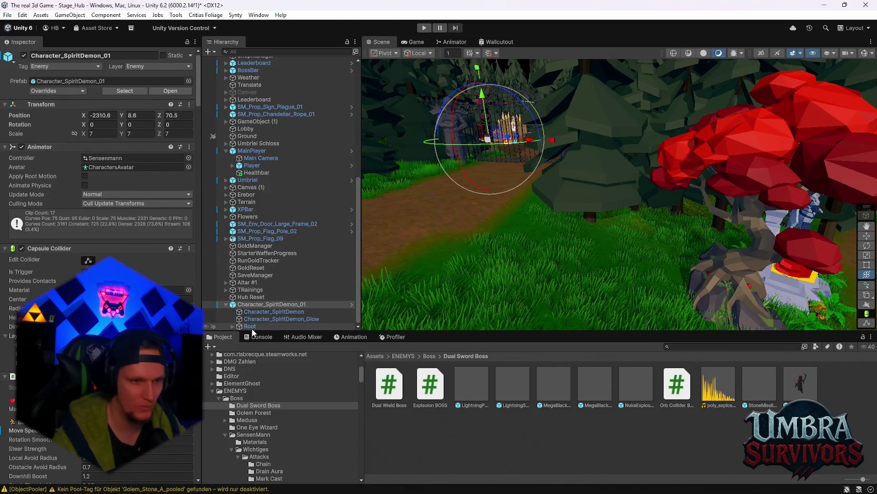
# Select ObjectPooler and review its Reaper effect pools in the Inspector
pyautogui.scroll(5, 287, 122)
pyautogui.scroll(2, 287, 123)
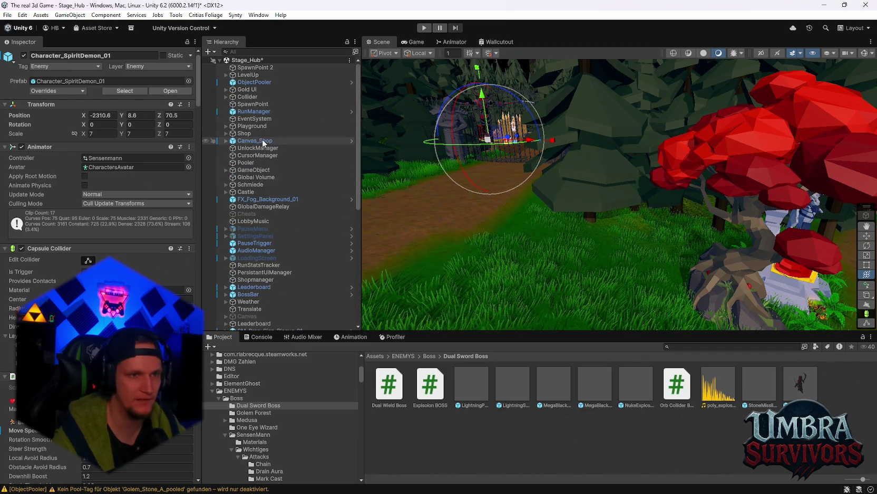
pyautogui.scroll(-7, 262, 144)
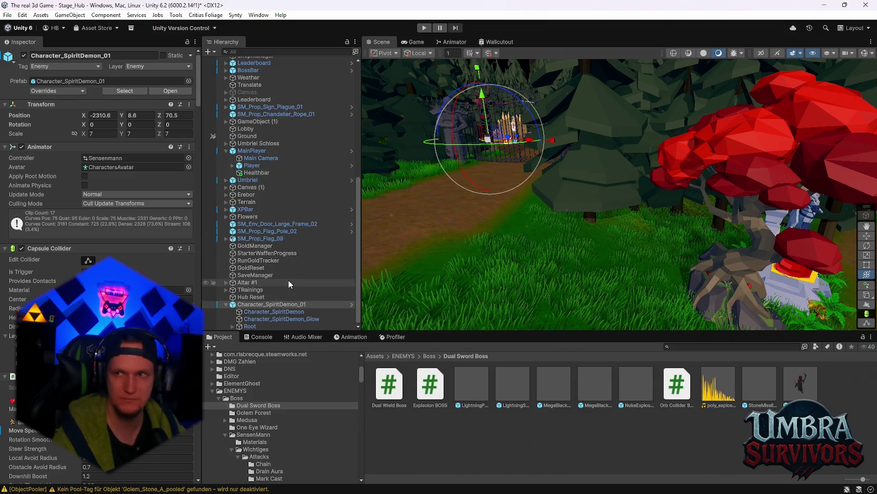
pyautogui.scroll(3, 288, 280)
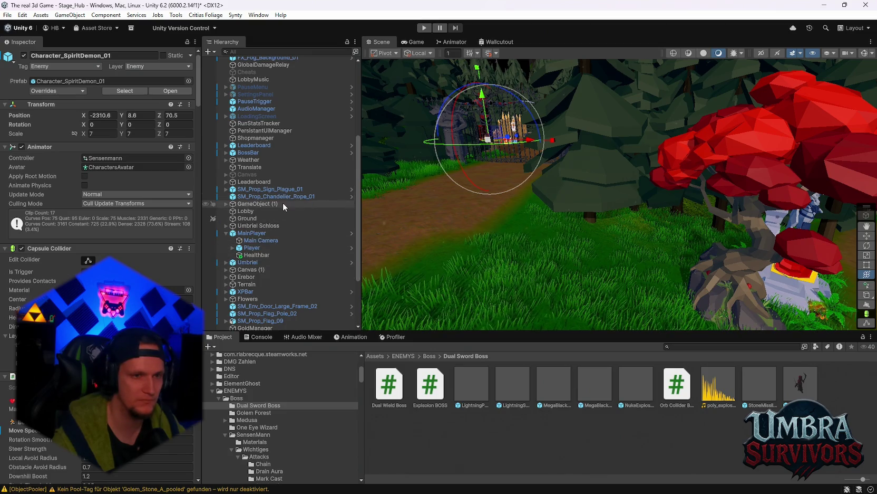
pyautogui.scroll(5, 261, 140)
pyautogui.click(249, 82)
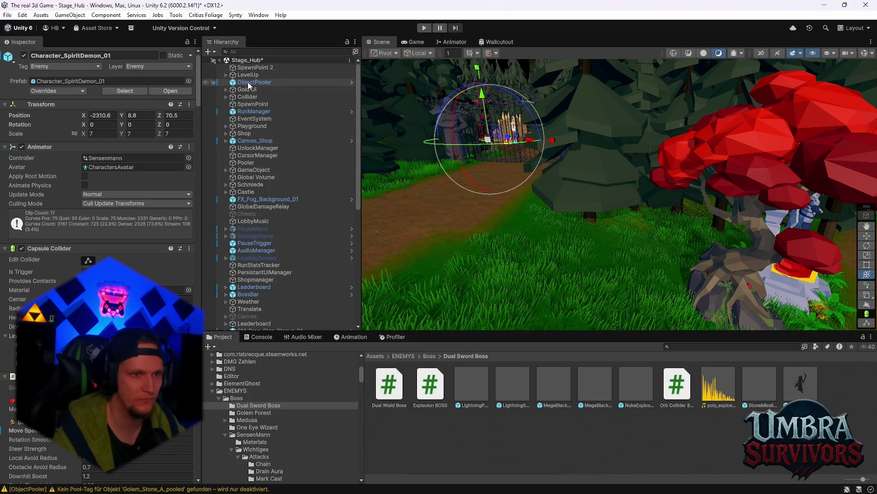
pyautogui.scroll(-3, 198, 123)
pyautogui.scroll(-10, 198, 123)
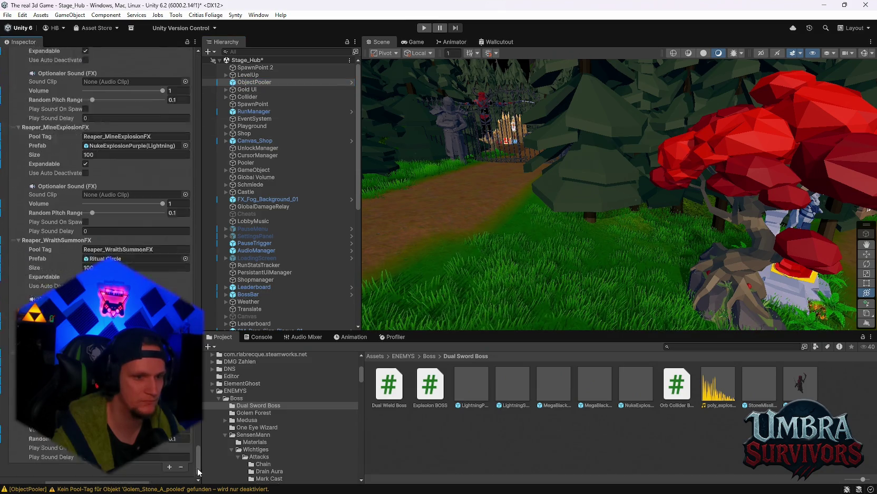
# Locate and inspect the Wraith Swordsman-Red 1 prefab, then start a new play test
pyautogui.click(132, 360)
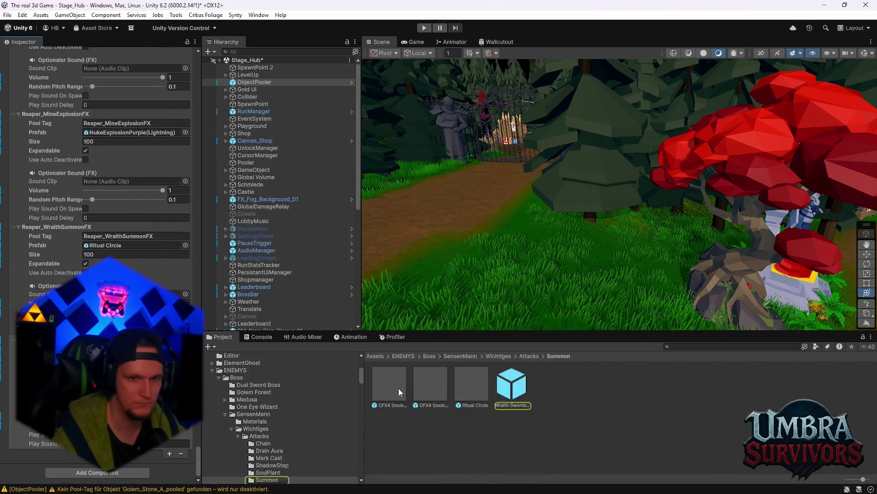
pyautogui.click(530, 391)
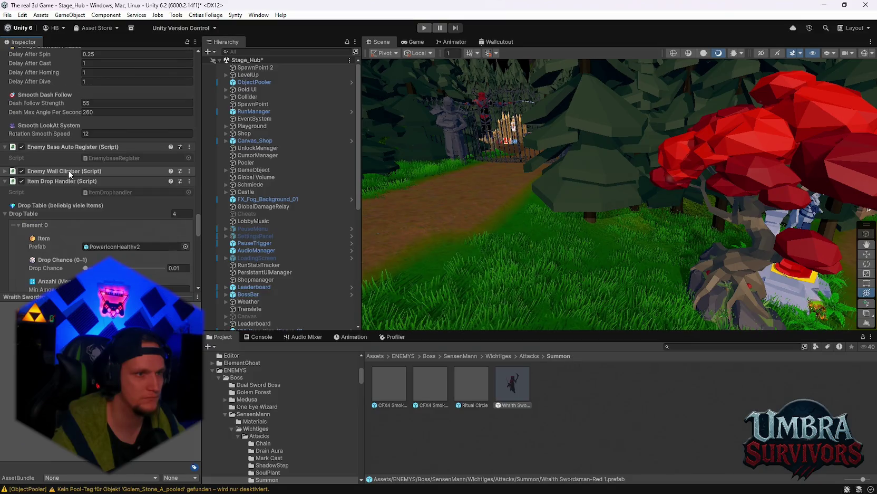
pyautogui.scroll(-10, 102, 227)
pyautogui.scroll(10, 102, 227)
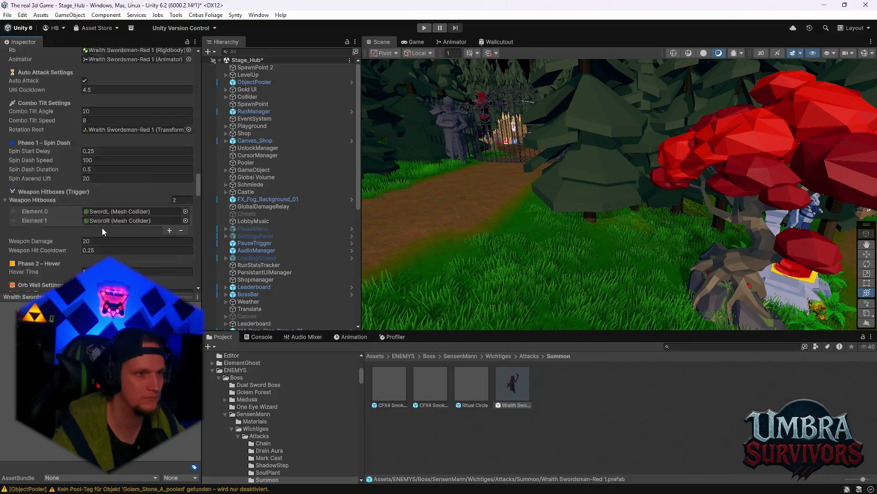
pyautogui.scroll(10, 94, 228)
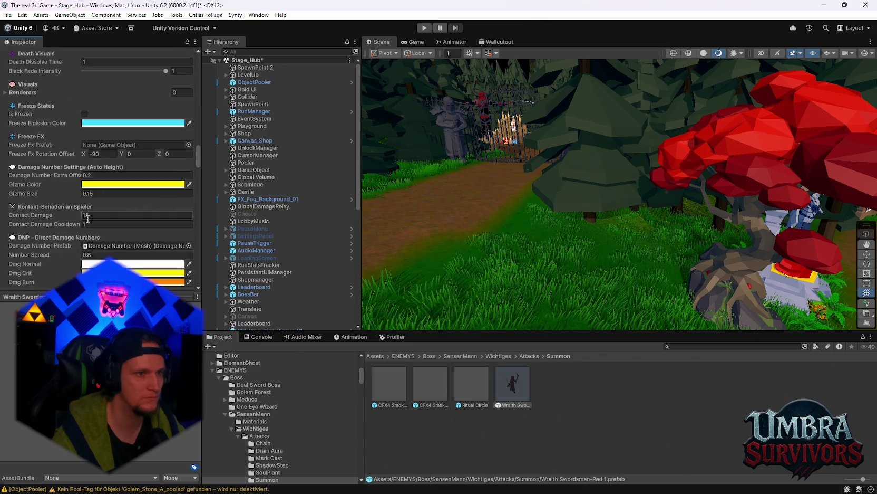
pyautogui.scroll(8, 89, 221)
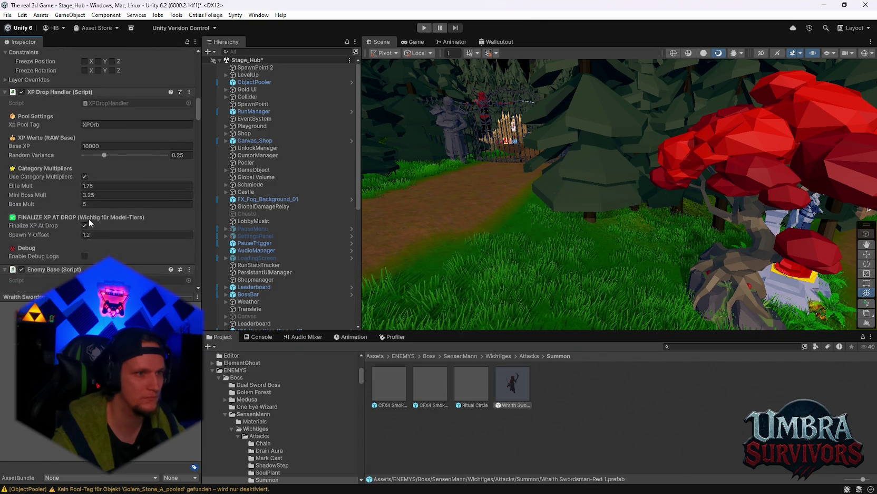
pyautogui.click(424, 28)
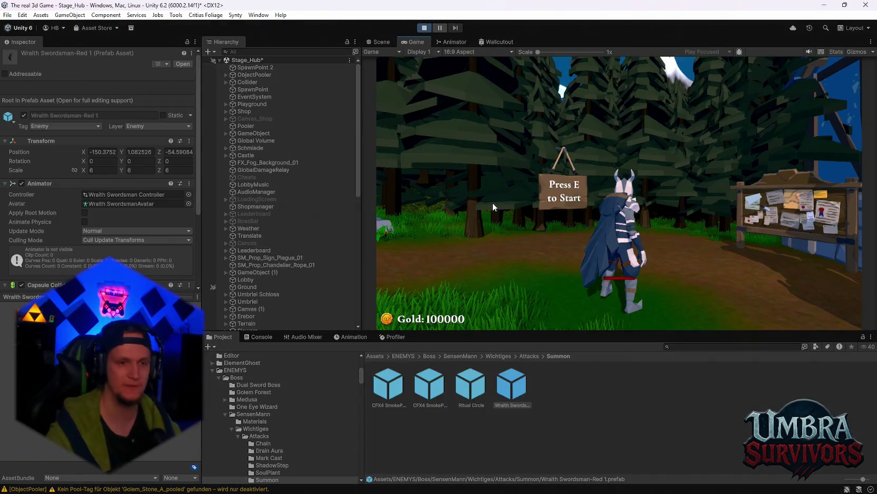
# Dodge the Reaper's purple explosions and summoned wraiths with WASD, then pause and stop the game
pyautogui.click(547, 216)
pyautogui.press('w')
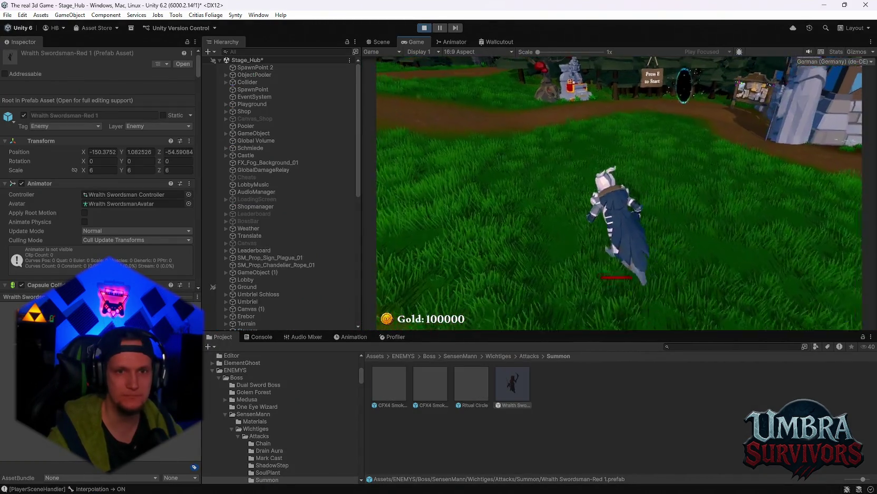
pyautogui.press('s')
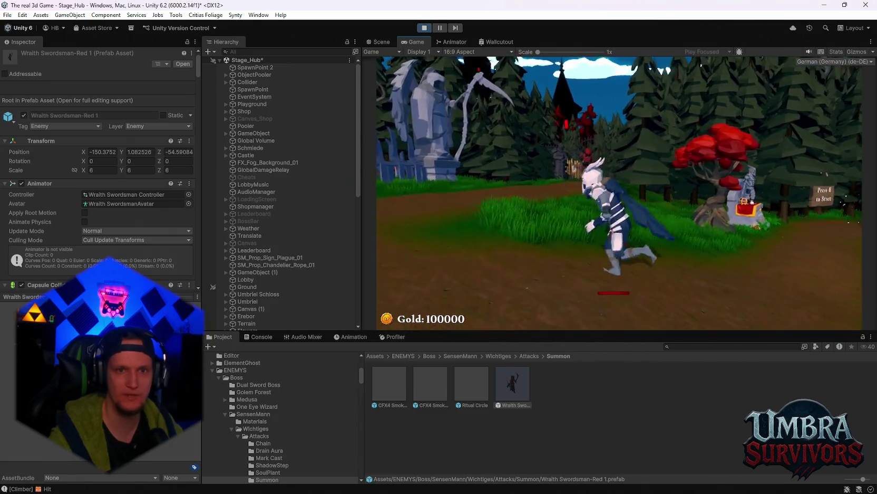
pyautogui.press('a')
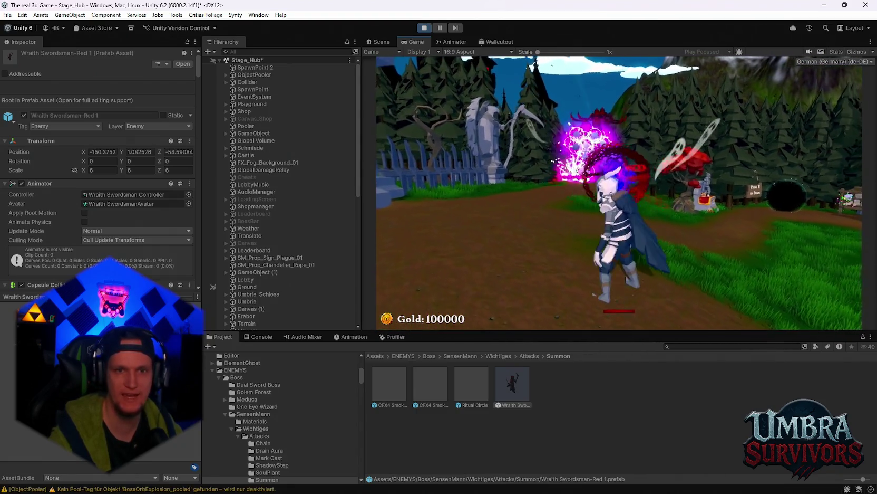
pyautogui.press('d')
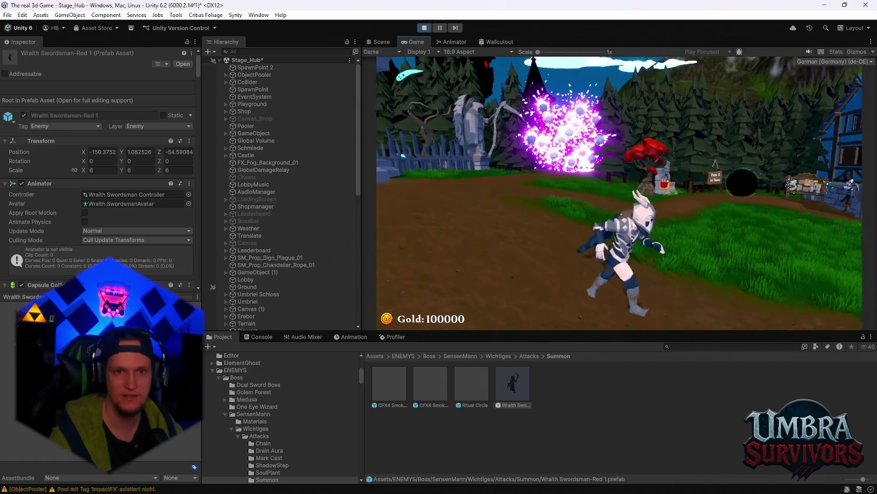
pyautogui.press('w')
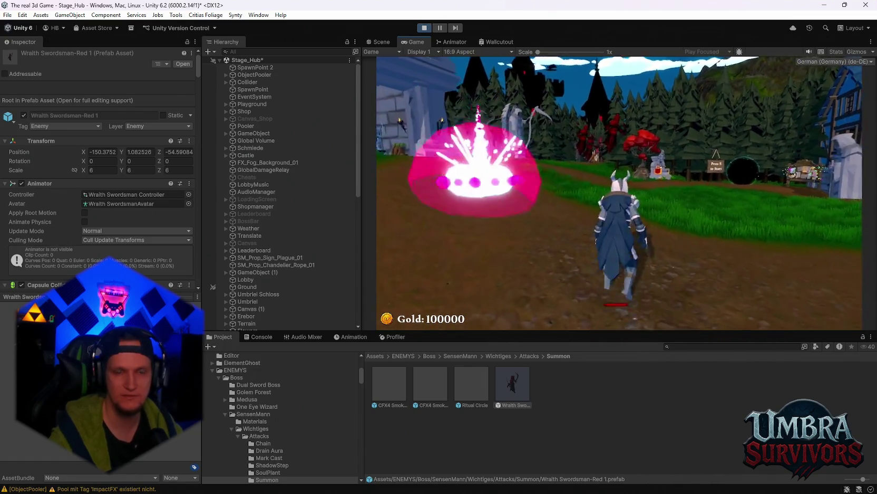
pyautogui.press('d')
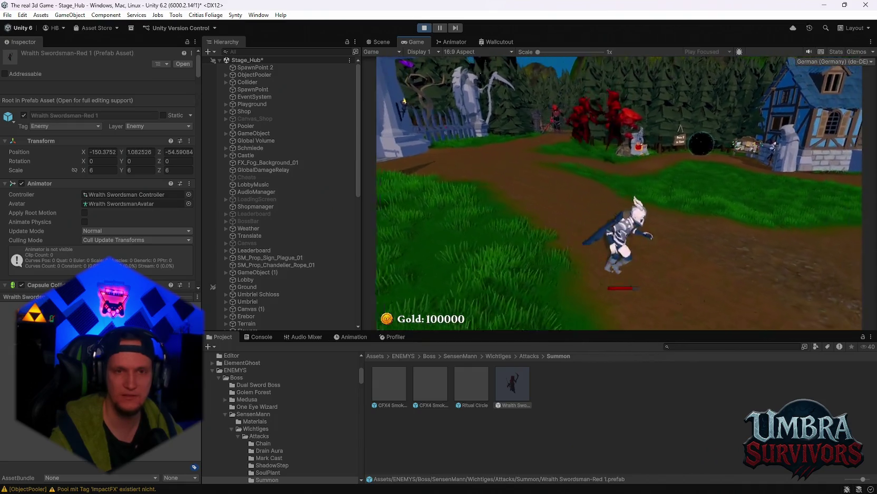
pyautogui.press('a')
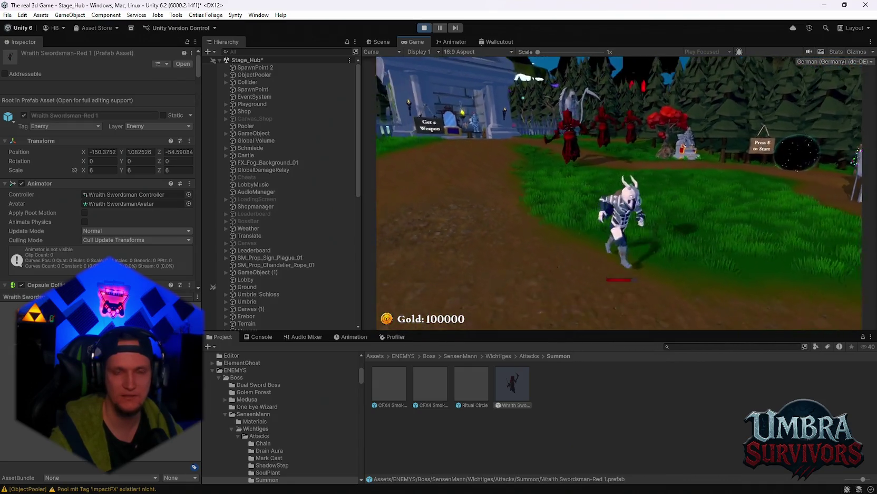
pyautogui.press('d')
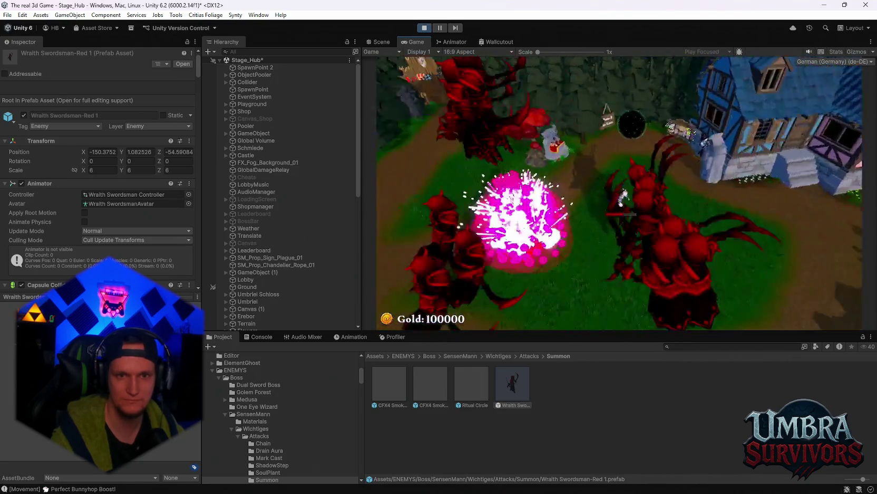
pyautogui.press('Escape')
pyautogui.click(424, 28)
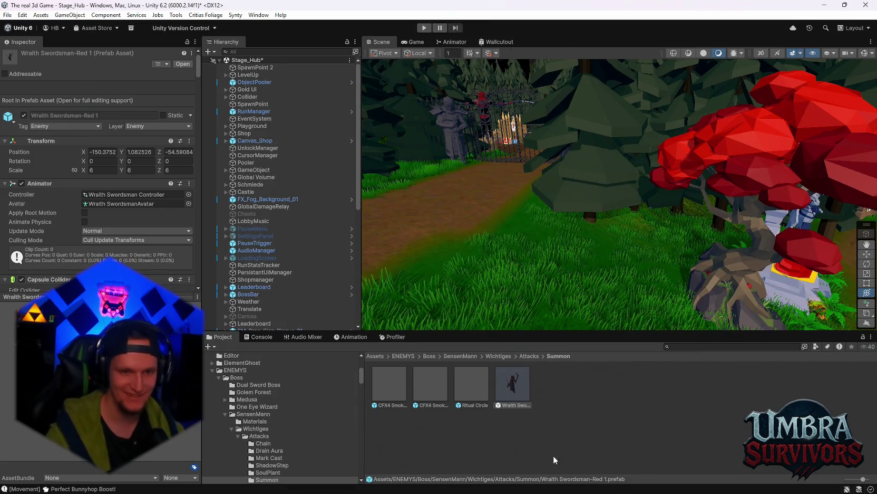
# On Character_SpiritDemon_01, commit Grim Hook Damage 22 and enable the Shadow Step attack toggle
pyautogui.scroll(-8, 264, 264)
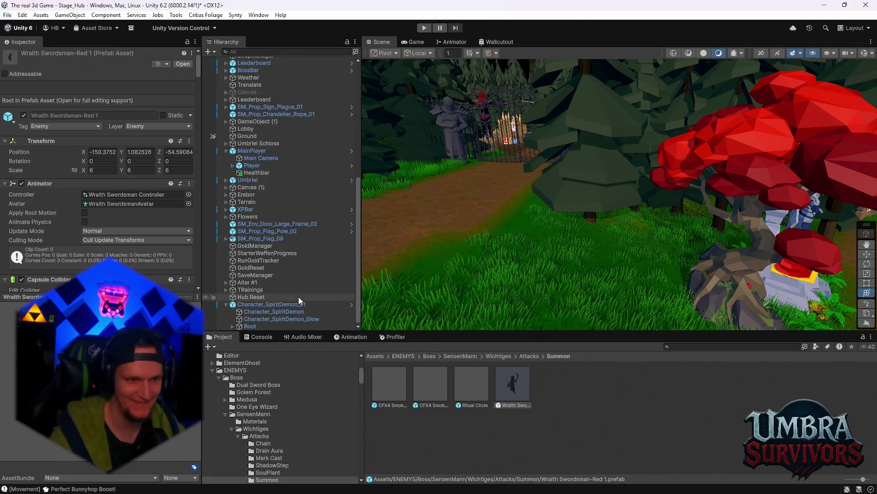
pyautogui.click(253, 305)
pyautogui.scroll(-15, 100, 159)
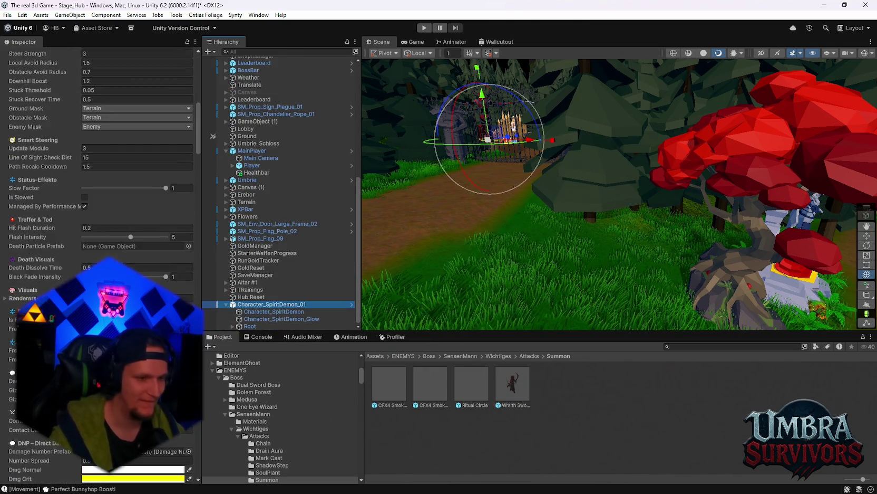
pyautogui.scroll(-20, 100, 158)
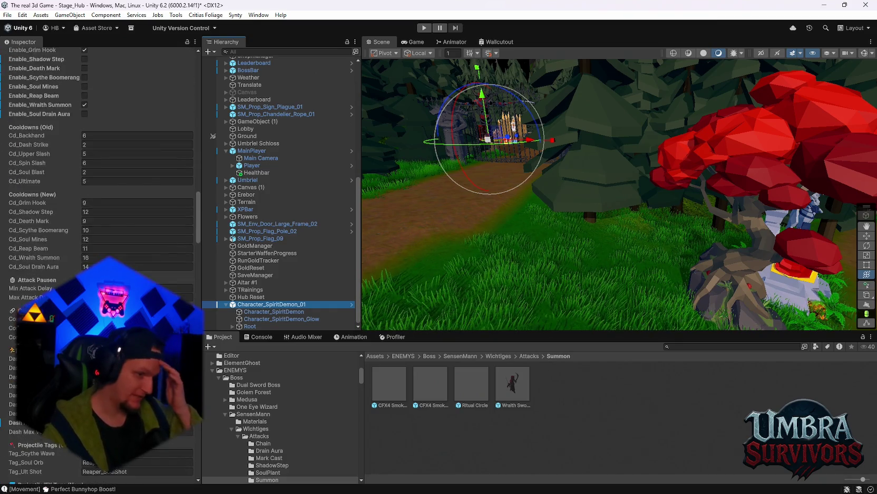
pyautogui.scroll(-20, 100, 159)
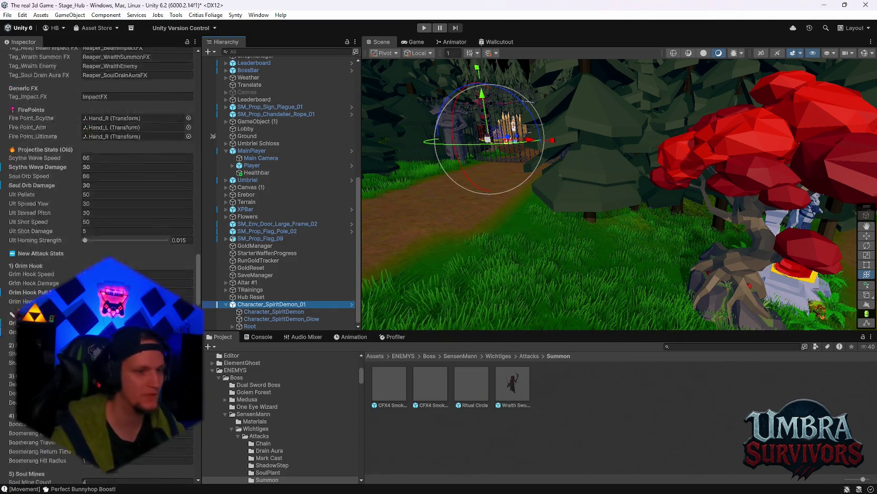
pyautogui.scroll(3, 100, 159)
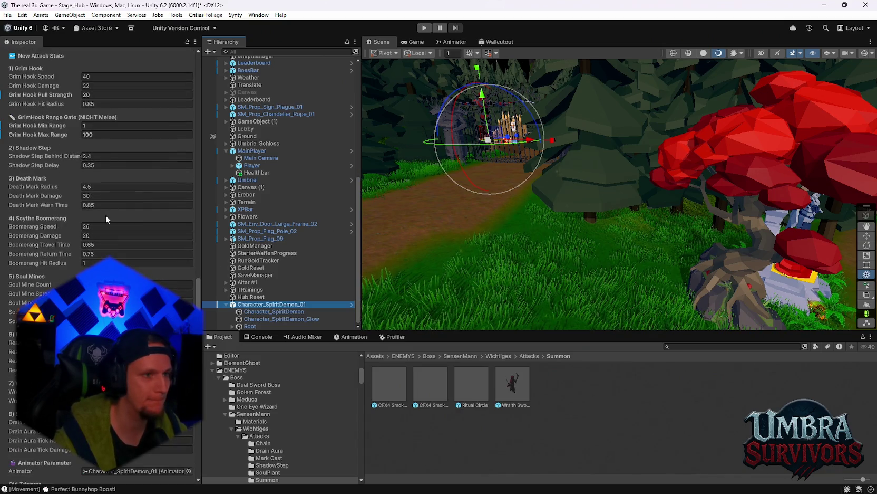
pyautogui.scroll(-3, 111, 186)
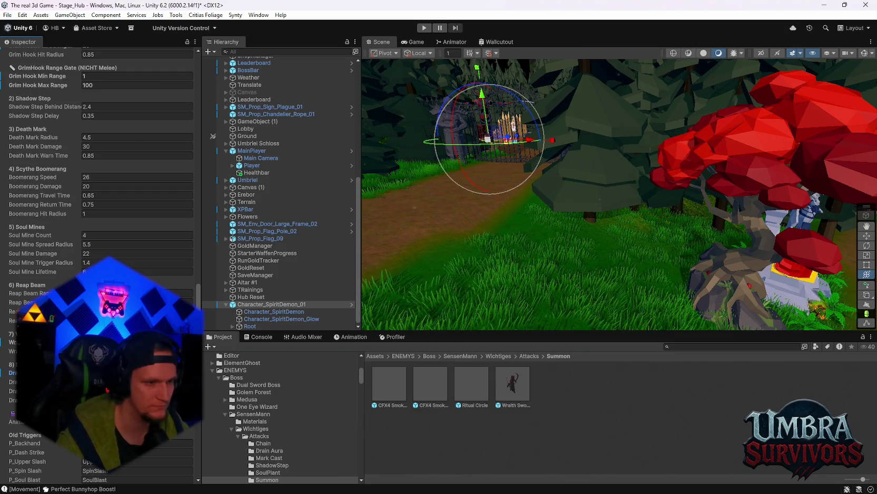
pyautogui.scroll(8, 100, 159)
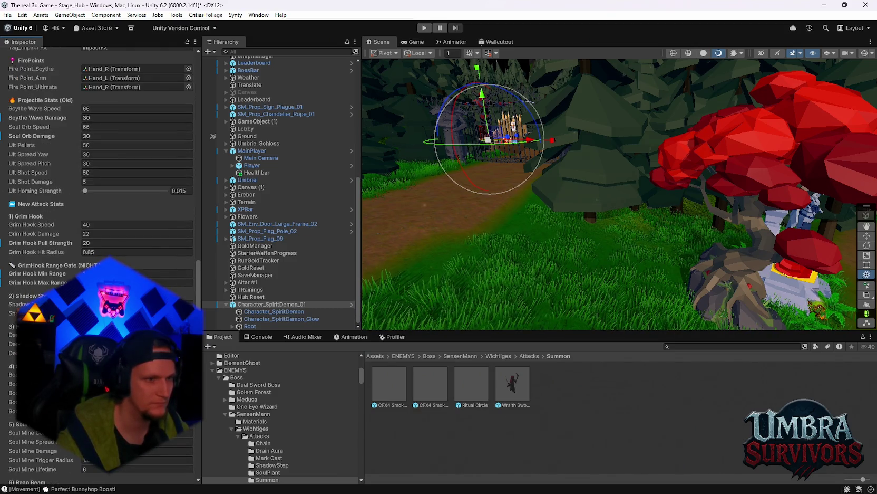
pyautogui.scroll(1, 100, 264)
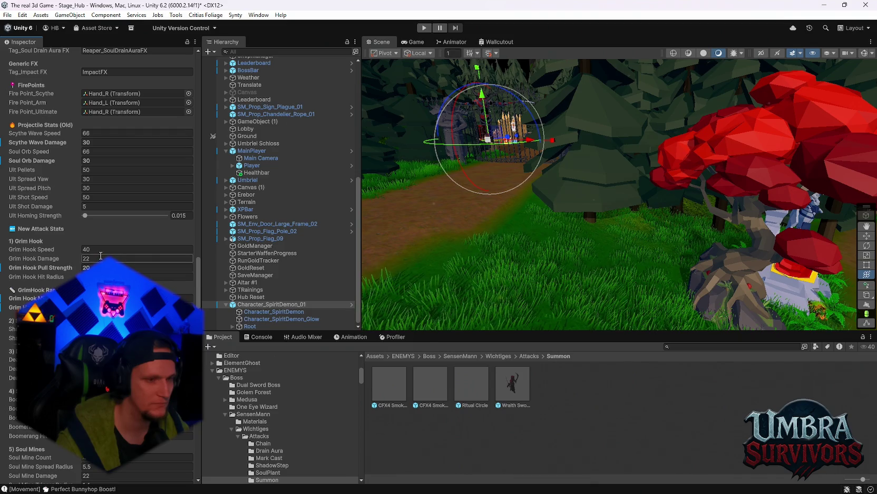
pyautogui.press('Return')
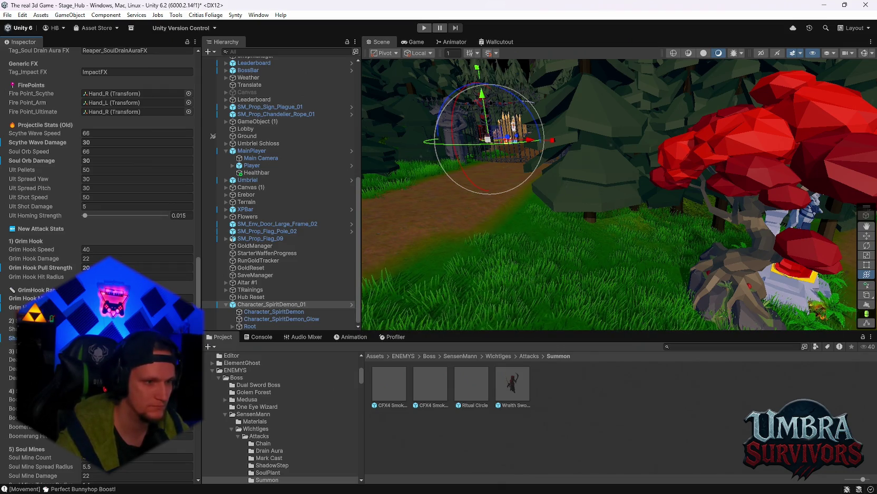
pyautogui.scroll(15, 100, 211)
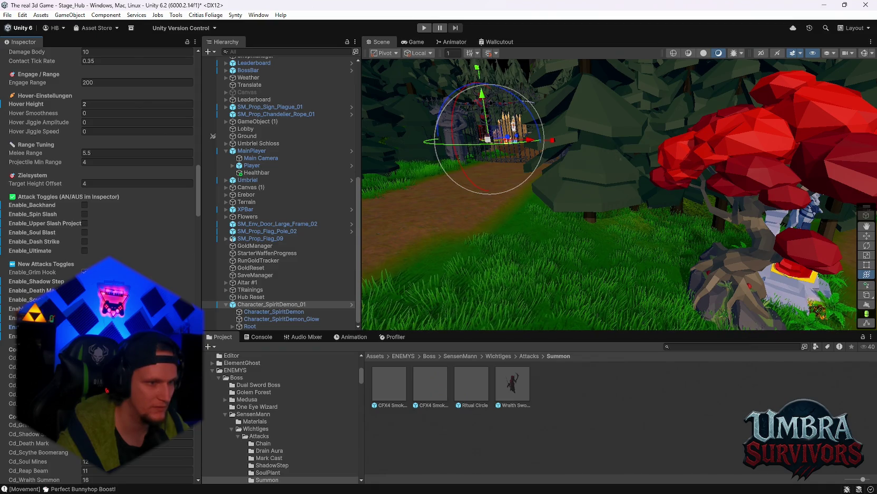
pyautogui.click(85, 281)
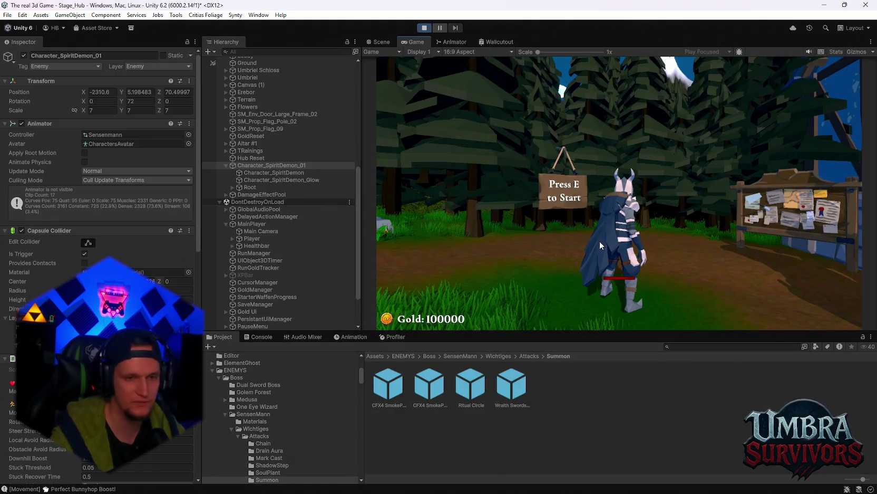
# Run the player toward the boss, pause with Esc, and end the session with Ctrl+P
pyautogui.click(587, 234)
pyautogui.press('w')
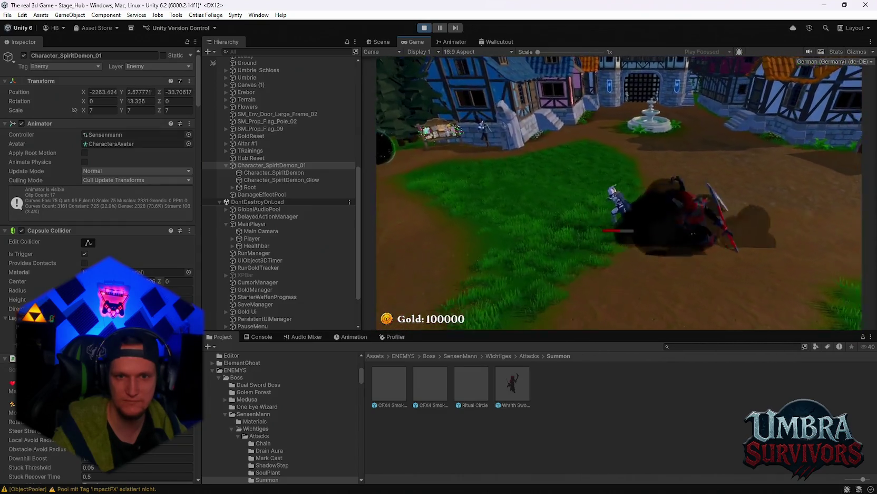
pyautogui.press('Escape')
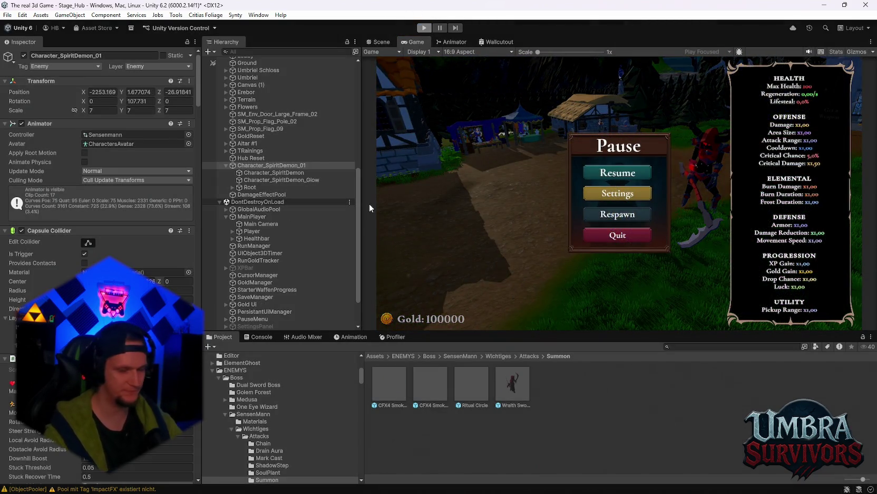
pyautogui.hotkey('ctrl', 'p')
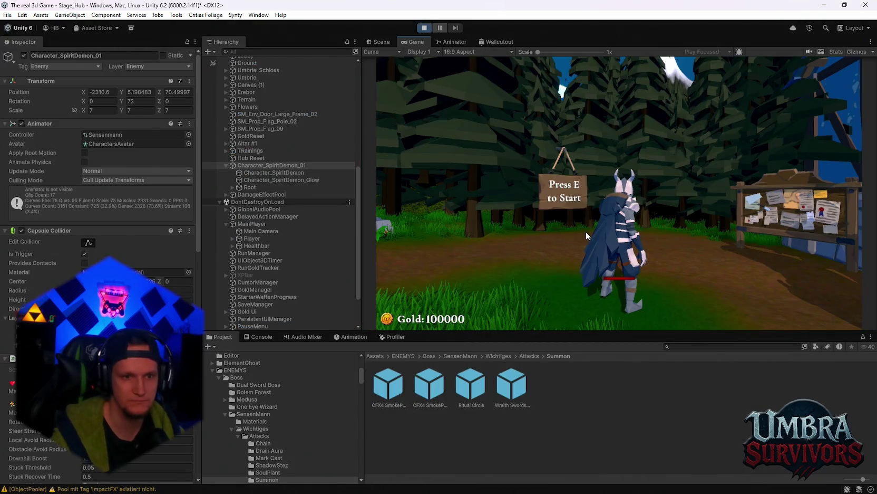
# Fight the Reaper boss, pause and resume once, then pause again and stop the play test
pyautogui.click(573, 220)
pyautogui.press('w')
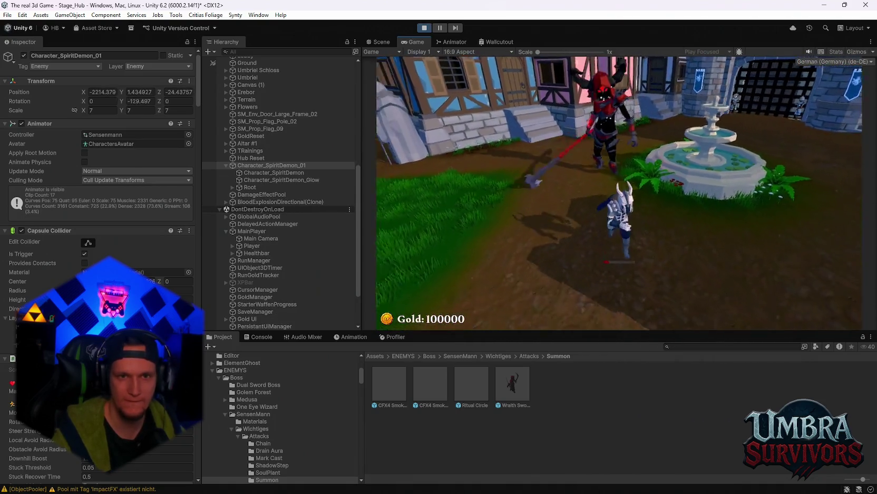
pyautogui.press('Escape')
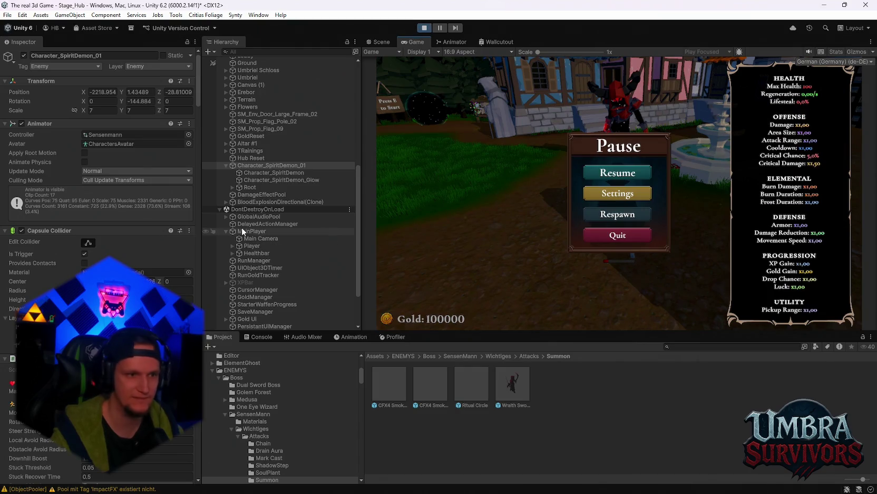
pyautogui.scroll(-3, 278, 285)
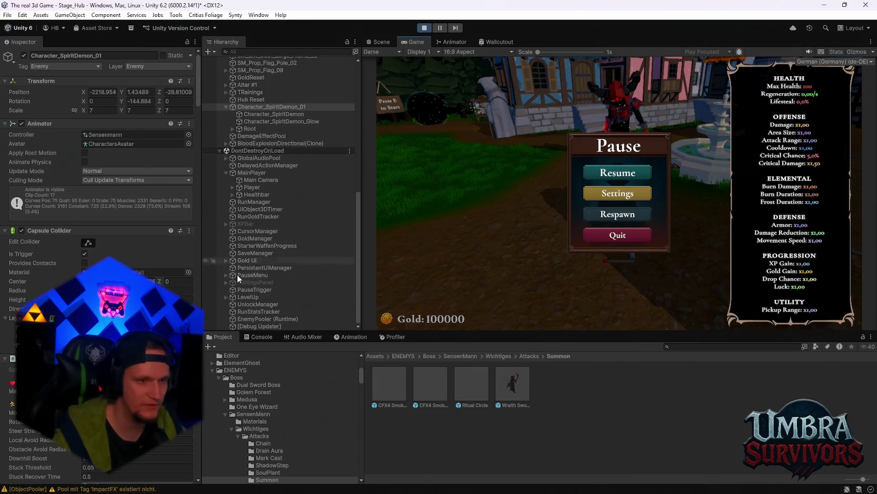
pyautogui.scroll(-15, 174, 241)
pyautogui.scroll(-3, 173, 242)
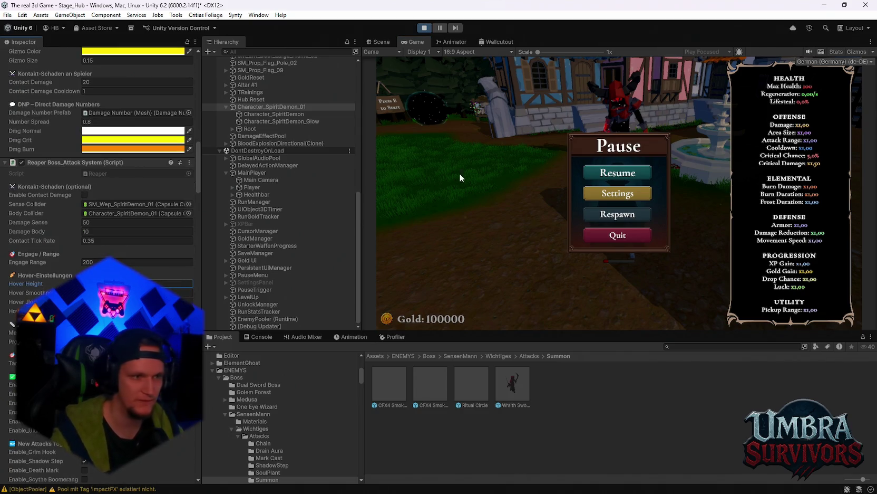
pyautogui.click(642, 175)
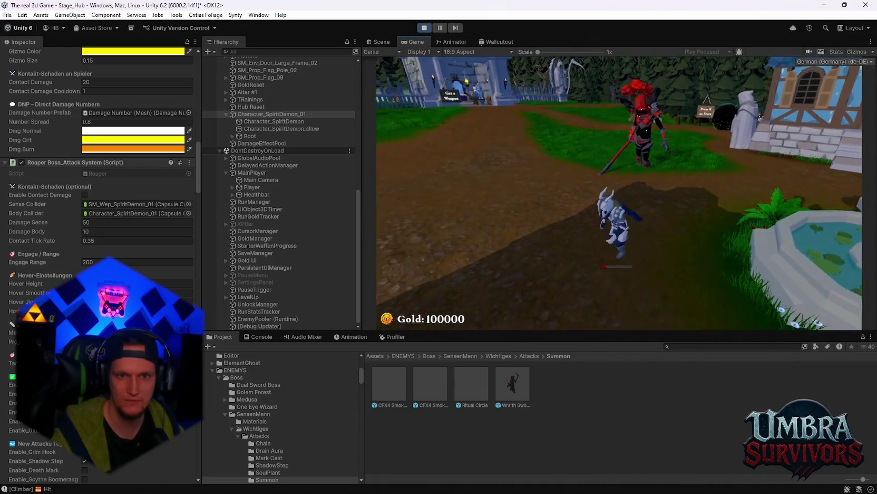
pyautogui.press('Escape')
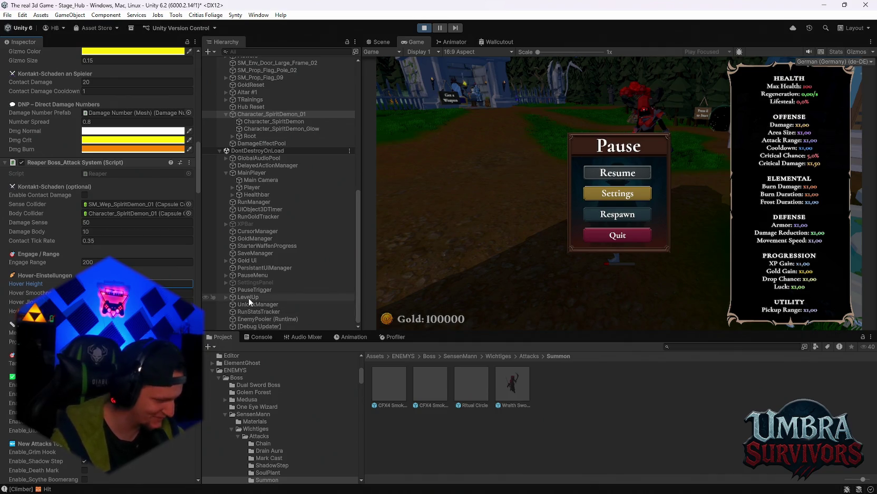
pyautogui.click(425, 29)
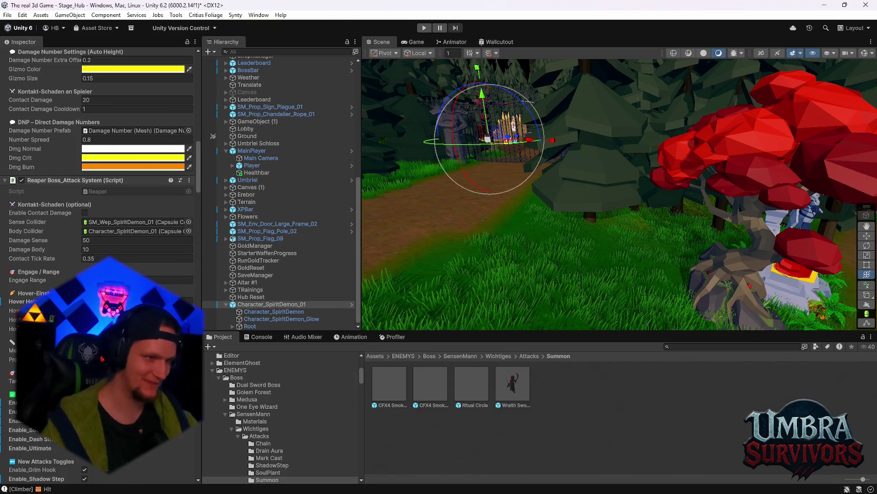
# Inspect the Wraith Swordsman-Red 1 summon prefab, then open the ShadowStep attack folder
pyautogui.scroll(-10, 100, 158)
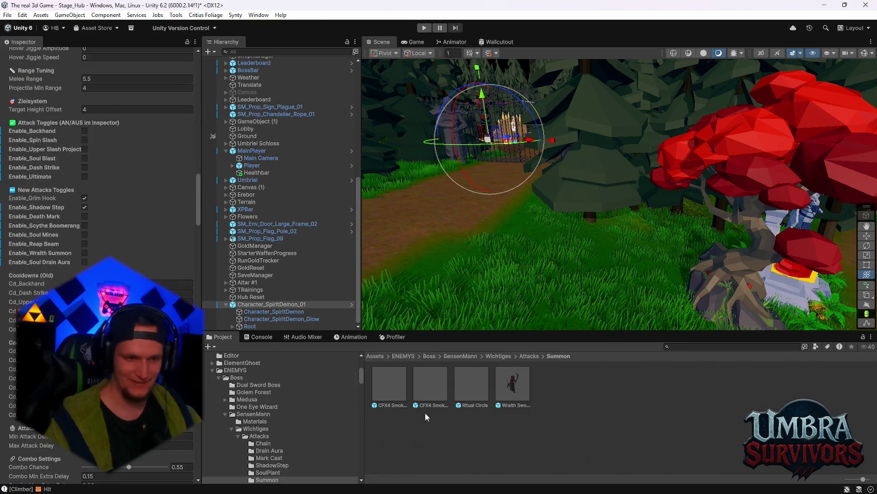
pyautogui.click(513, 384)
pyautogui.scroll(-15, 97, 240)
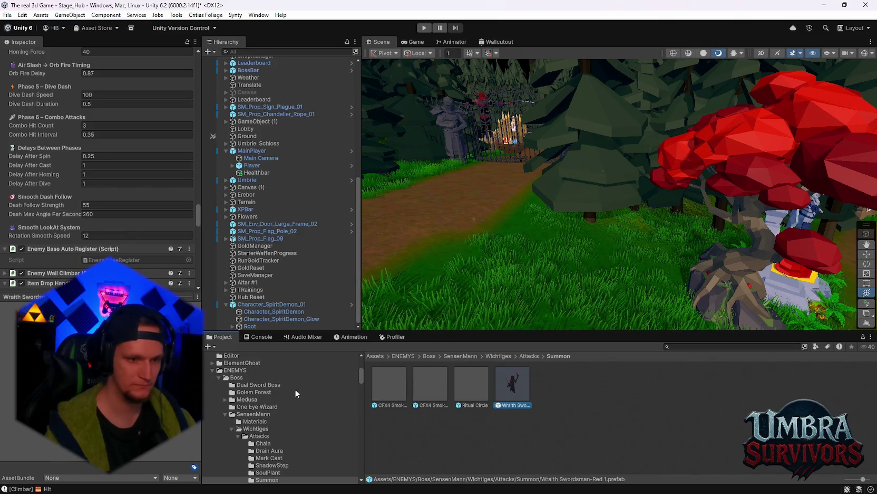
pyautogui.scroll(-3, 294, 397)
pyautogui.click(282, 411)
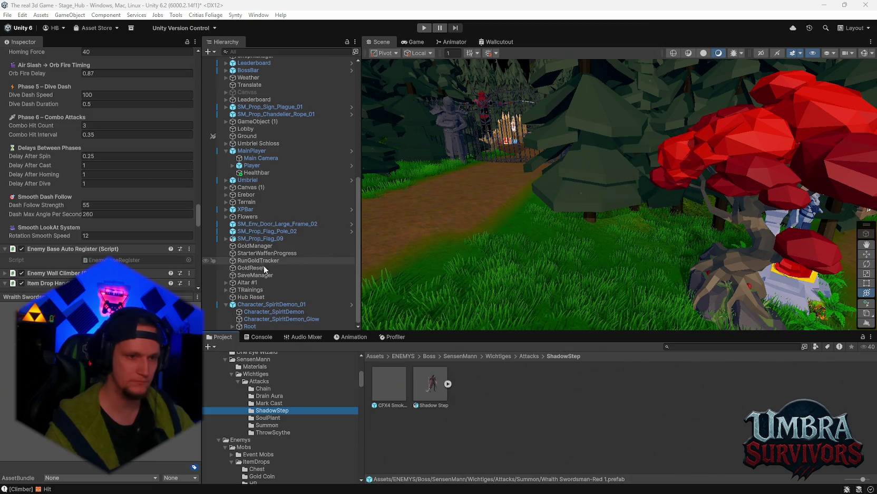
# Reselect the Character_SpiritDemon_01 boss object in the Hierarchy
pyautogui.click(267, 305)
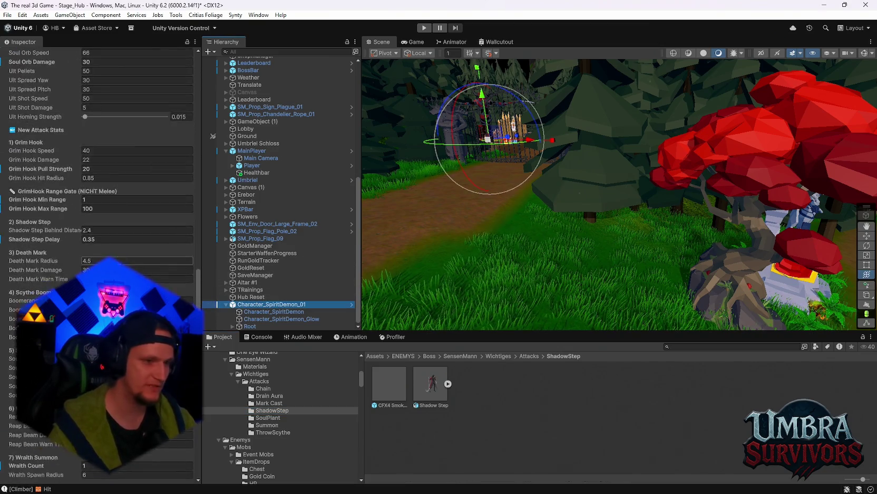
# Scroll to the Reaper's damage fields and set Death Mark Damage to 23
pyautogui.scroll(-5, 101, 264)
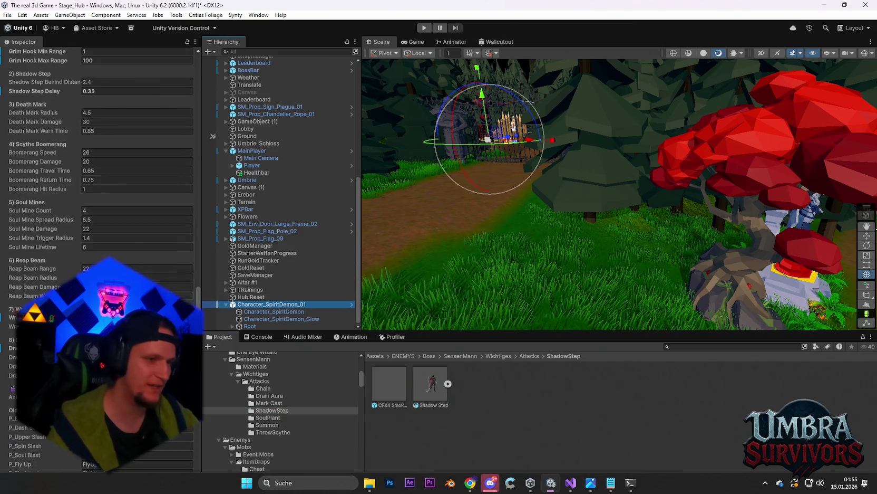
pyautogui.scroll(-12, 101, 253)
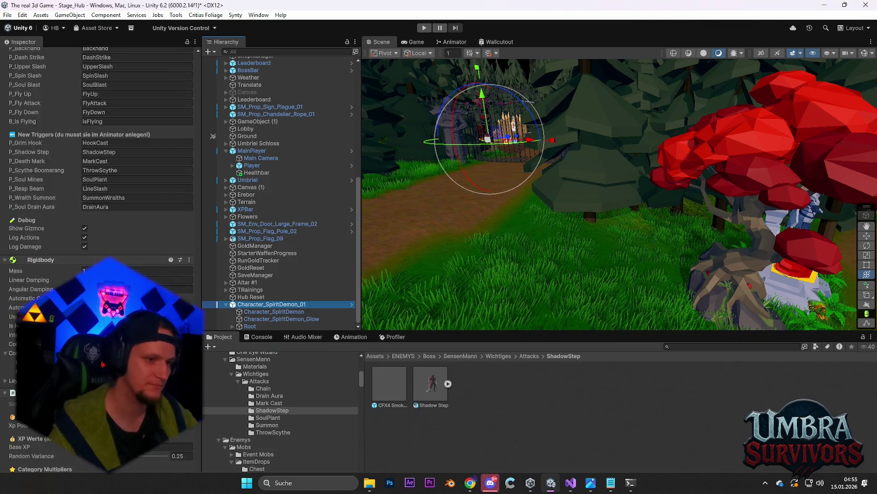
pyautogui.scroll(-4, 100, 253)
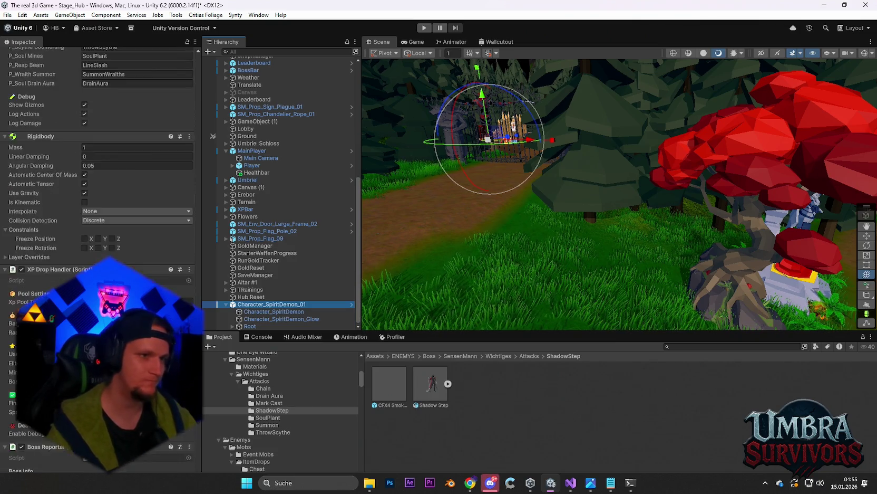
pyautogui.scroll(15, 100, 159)
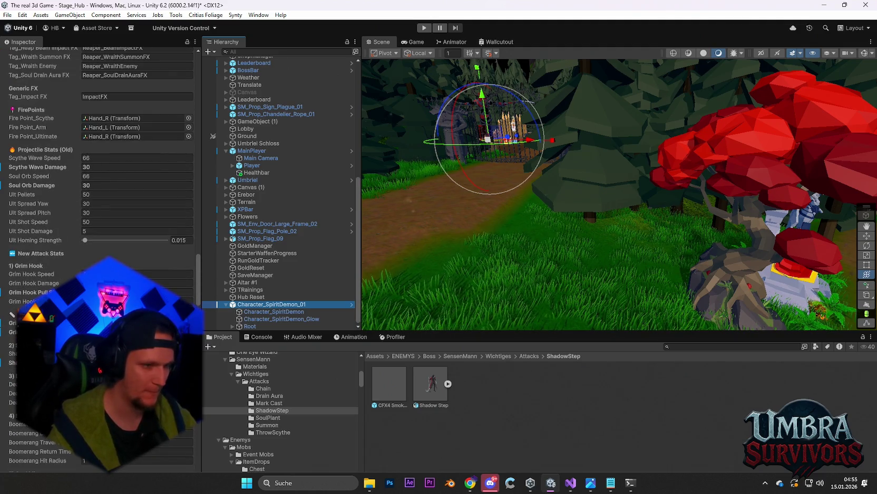
pyautogui.scroll(-3, 100, 211)
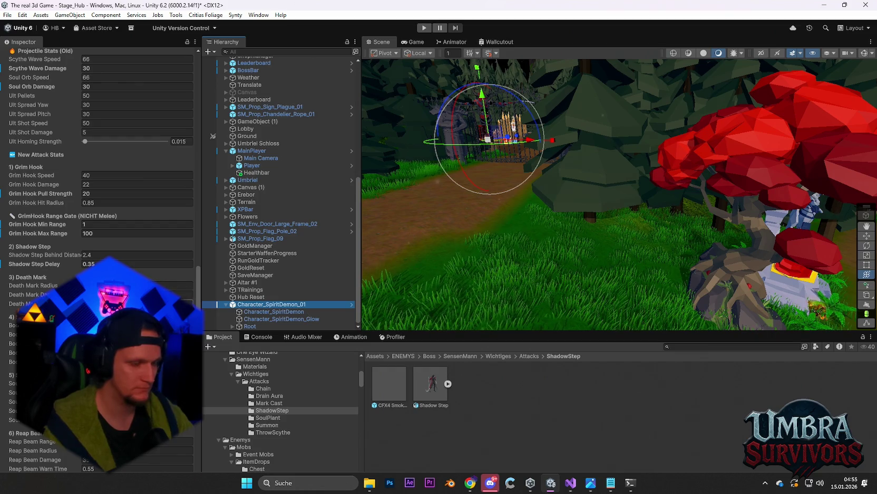
pyautogui.scroll(-2, 100, 211)
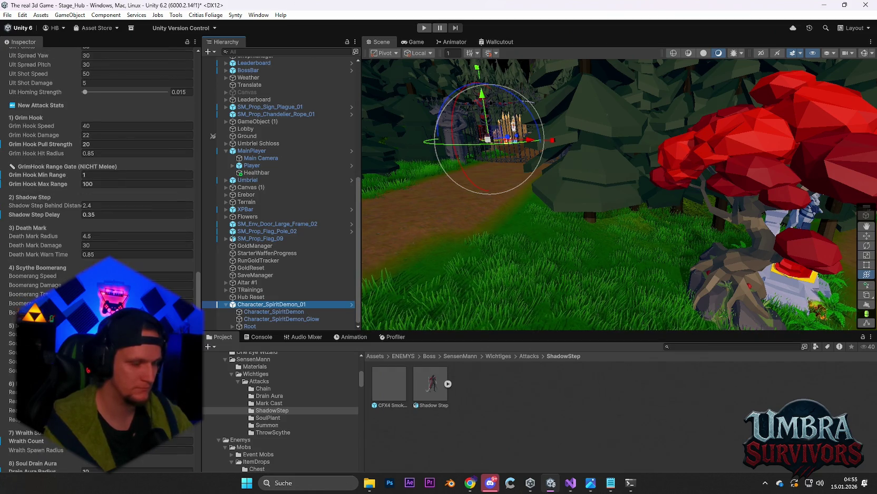
pyautogui.scroll(-1, 100, 211)
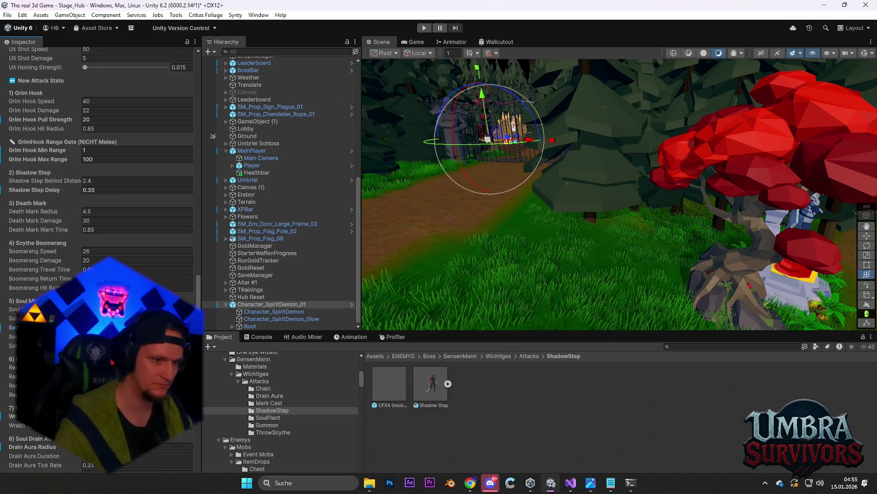
pyautogui.click(94, 260)
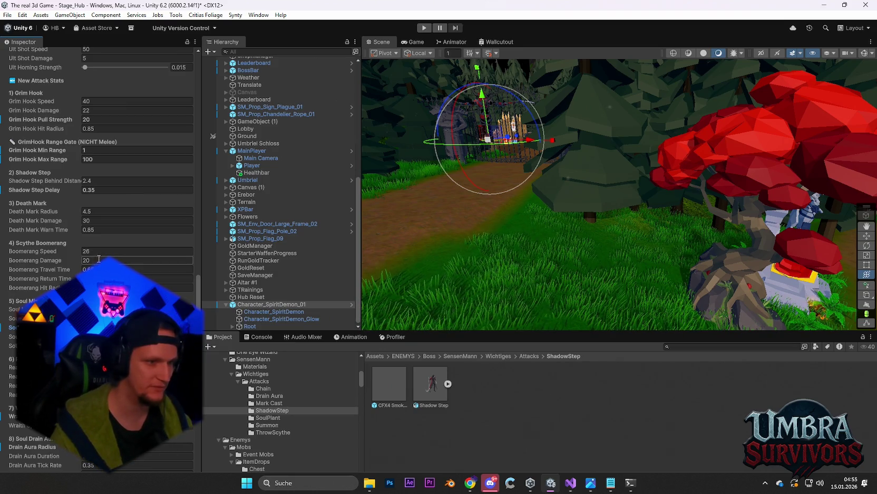
pyautogui.click(106, 221)
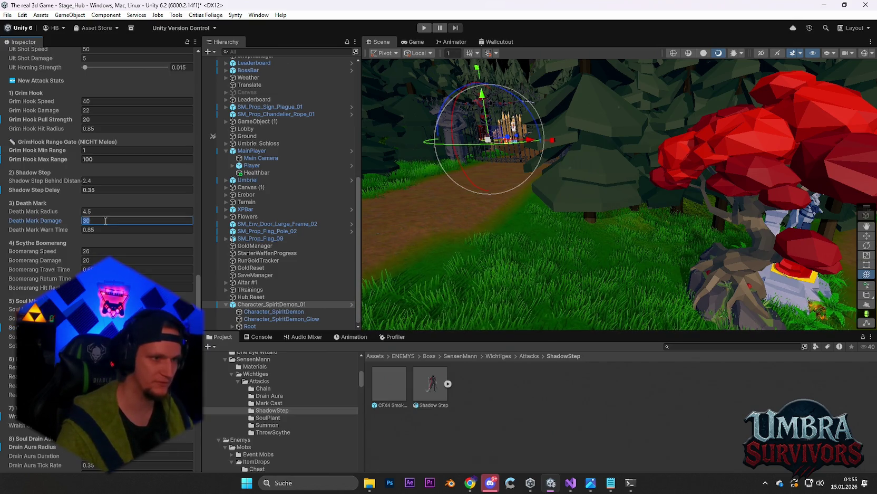
pyautogui.write('23')
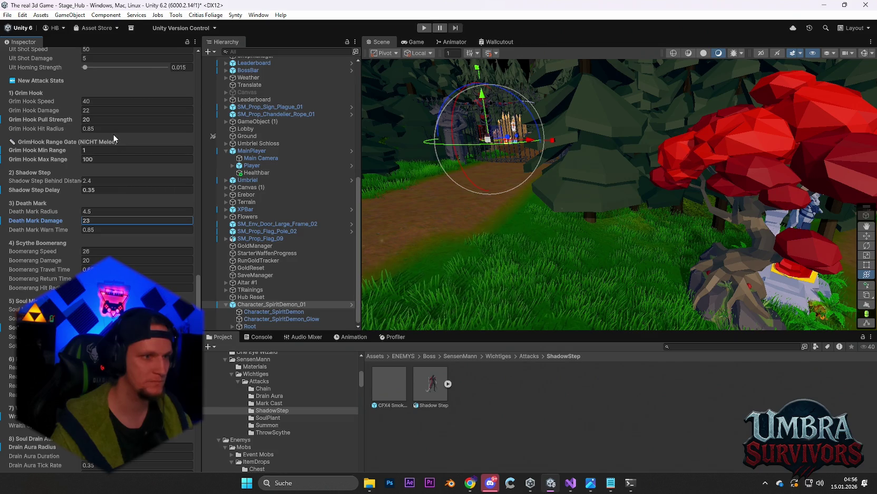
# Set Grim Hook Damage to 1 and switch on the Soul Drain Aura attack toggle
pyautogui.scroll(2, 113, 133)
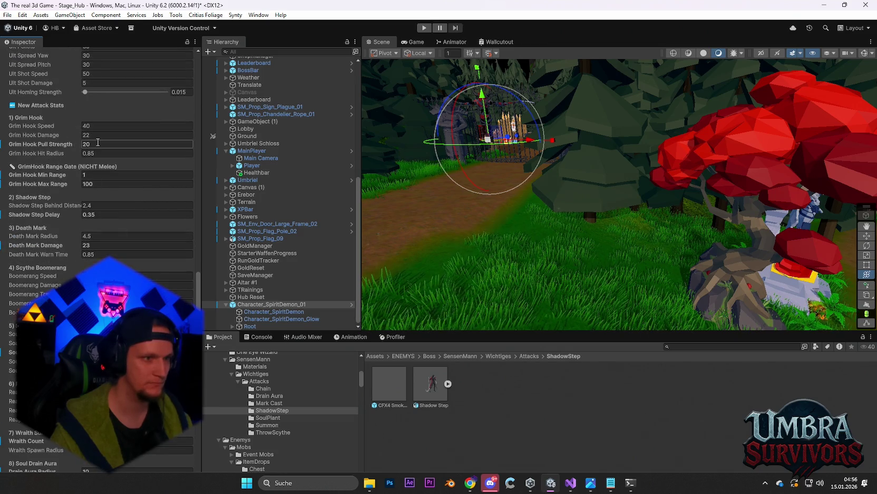
pyautogui.click(97, 134)
pyautogui.write('10')
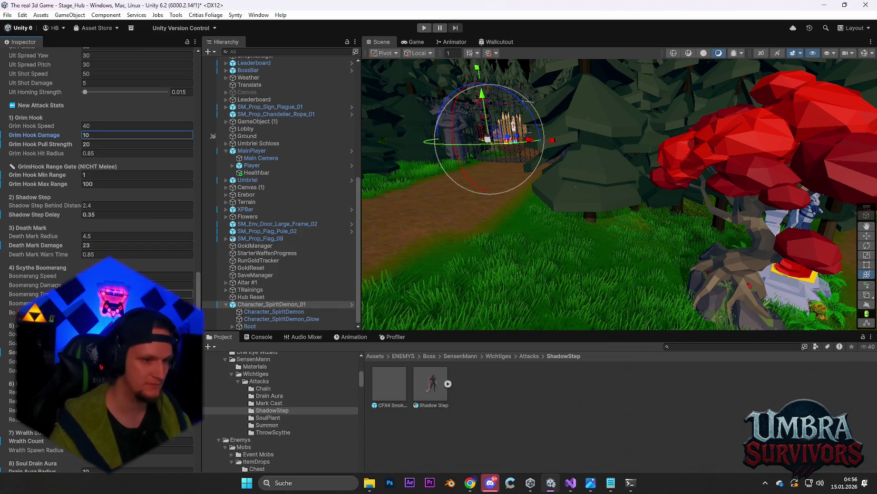
pyautogui.scroll(-6, 97, 134)
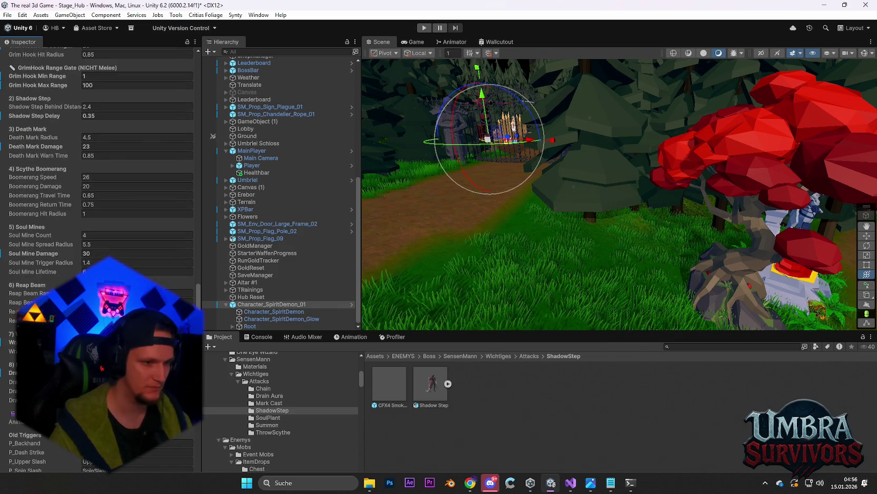
pyautogui.scroll(20, 100, 159)
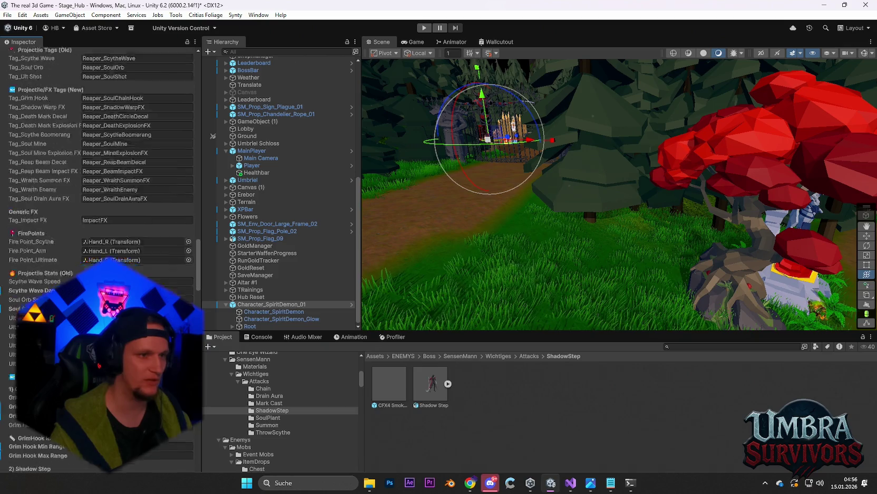
pyautogui.scroll(7, 88, 242)
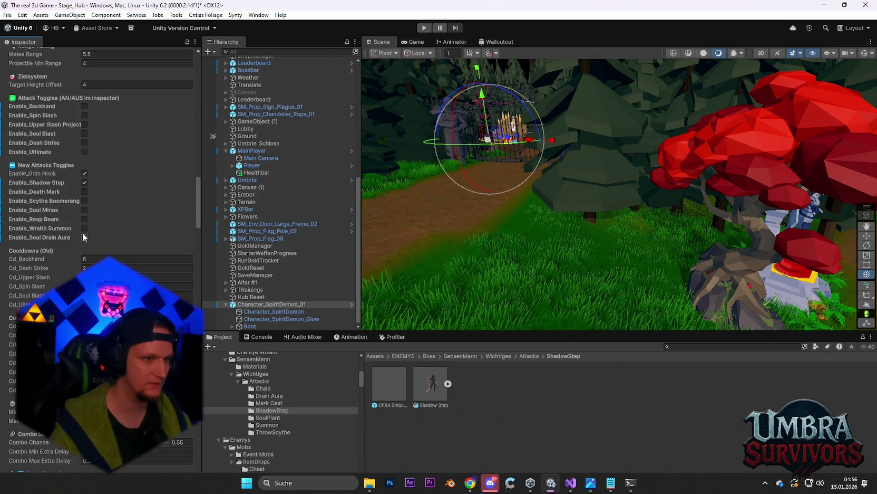
pyautogui.click(84, 237)
# Disable the Grim Hook attack on the boss and start a play test
pyautogui.click(85, 173)
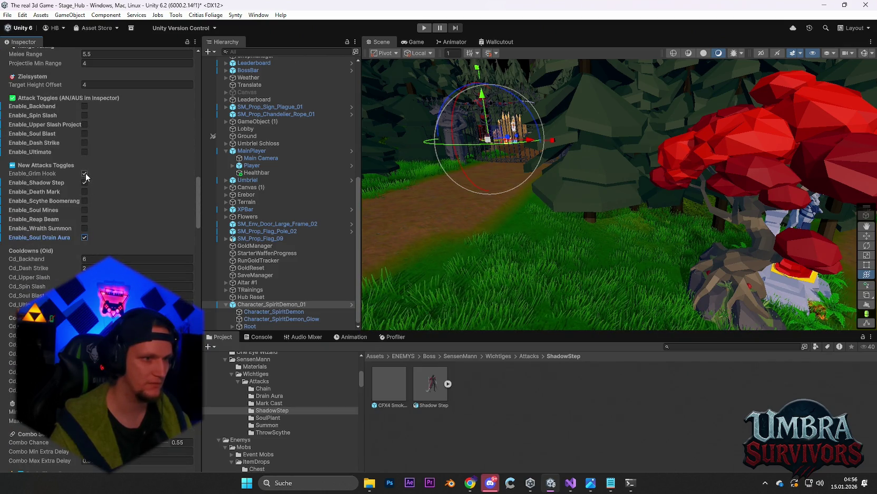
pyautogui.hotkey('ctrl', 'p')
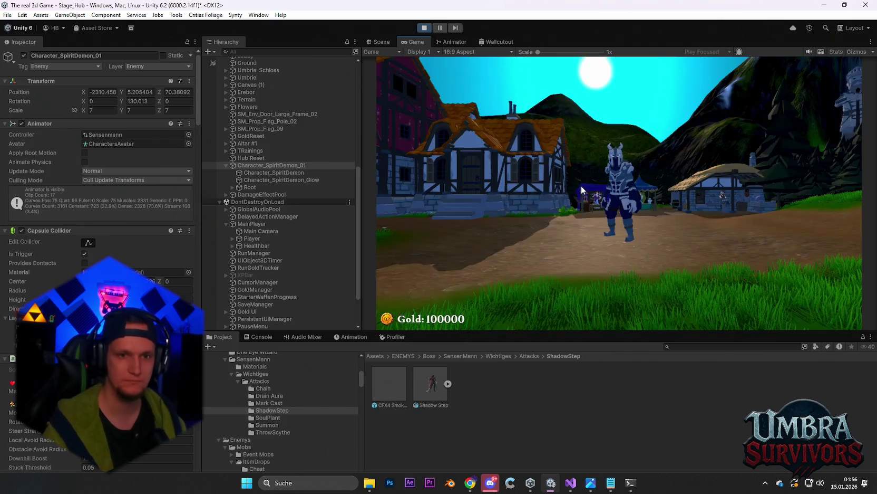
# Fight the Spirit Demon boss in the Game view, then pause and exit Play mode
pyautogui.click(581, 185)
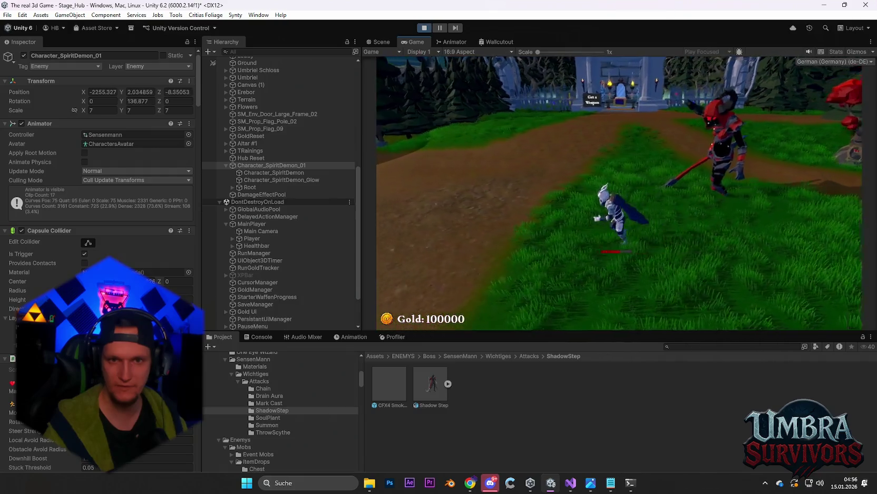
pyautogui.press('Escape')
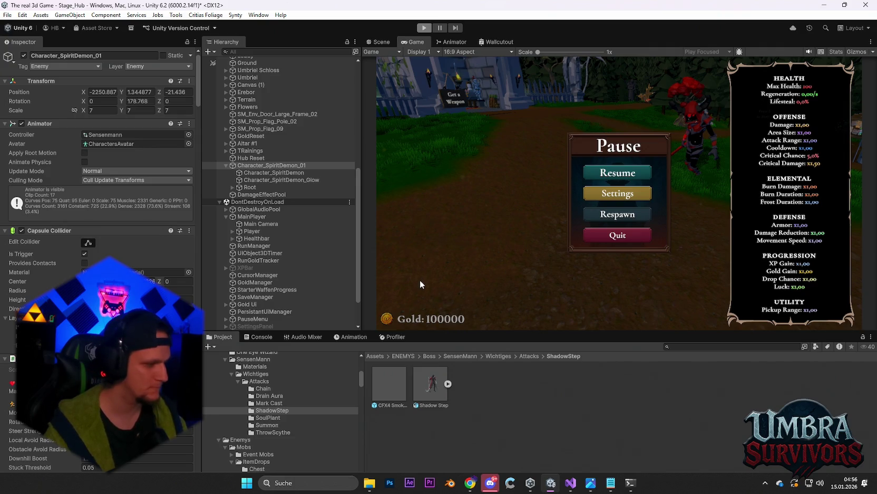
pyautogui.hotkey('ctrl', 'p')
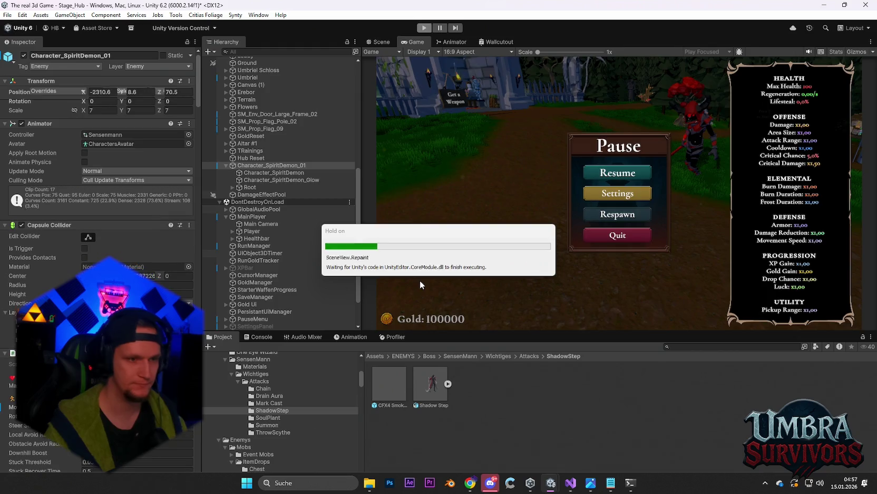
pyautogui.click(399, 390)
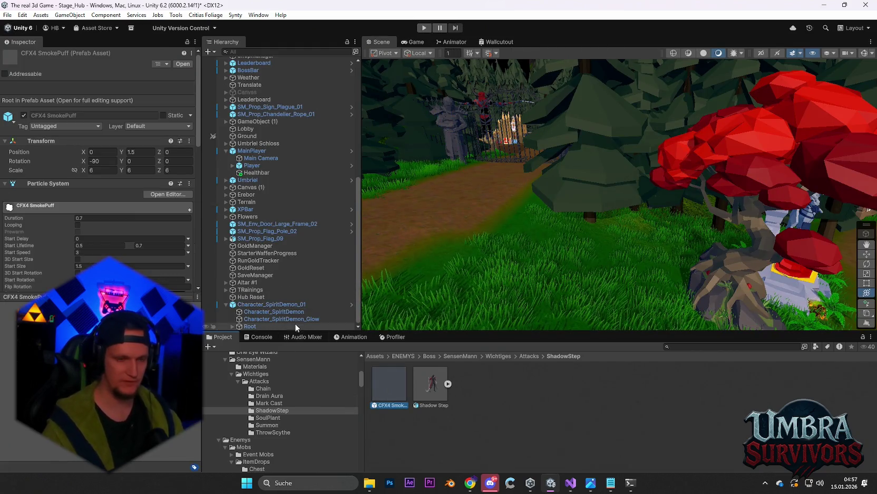
pyautogui.scroll(-2, 296, 406)
pyautogui.scroll(10, 280, 102)
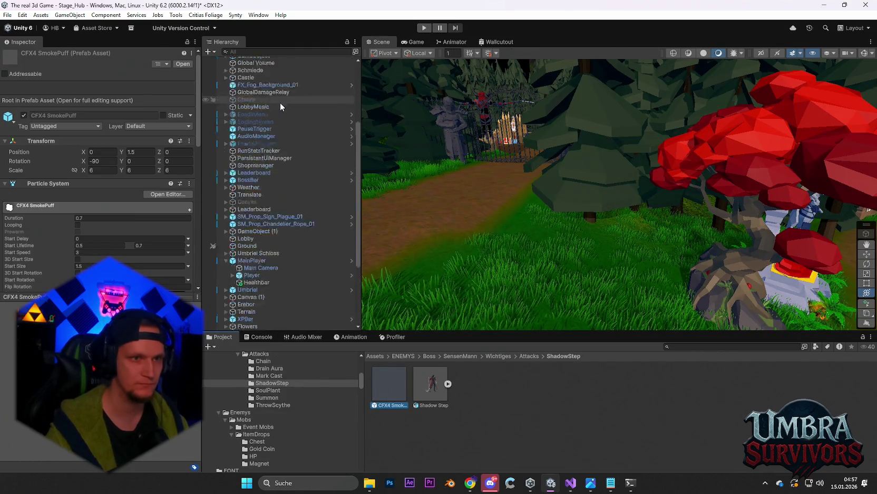
pyautogui.click(280, 81)
pyautogui.scroll(-15, 132, 244)
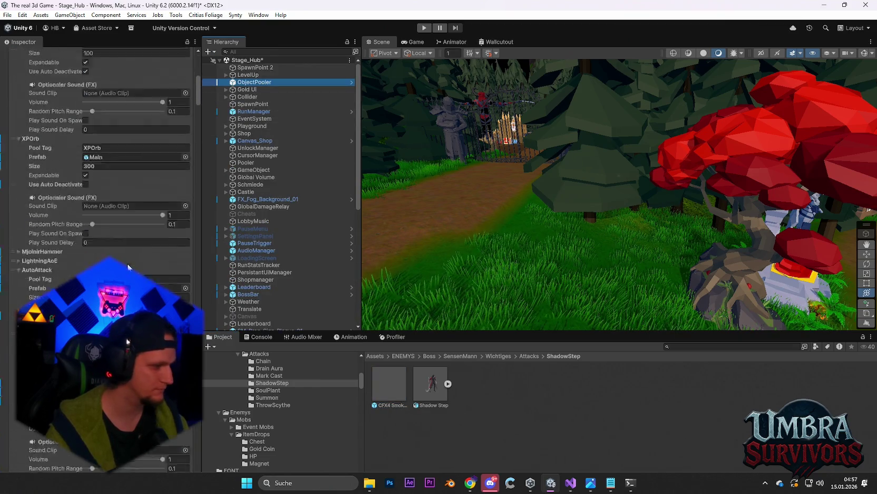
pyautogui.scroll(-12, 128, 267)
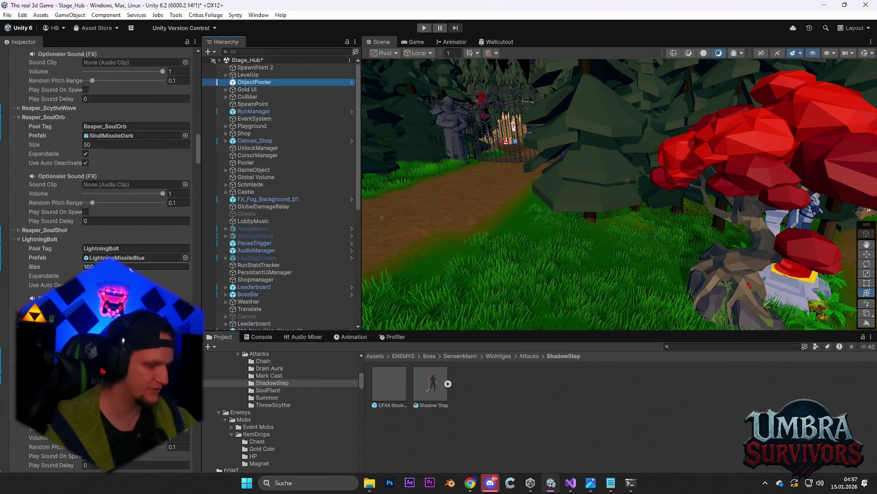
pyautogui.moveTo(197, 189); pyautogui.dragTo(202, 458)
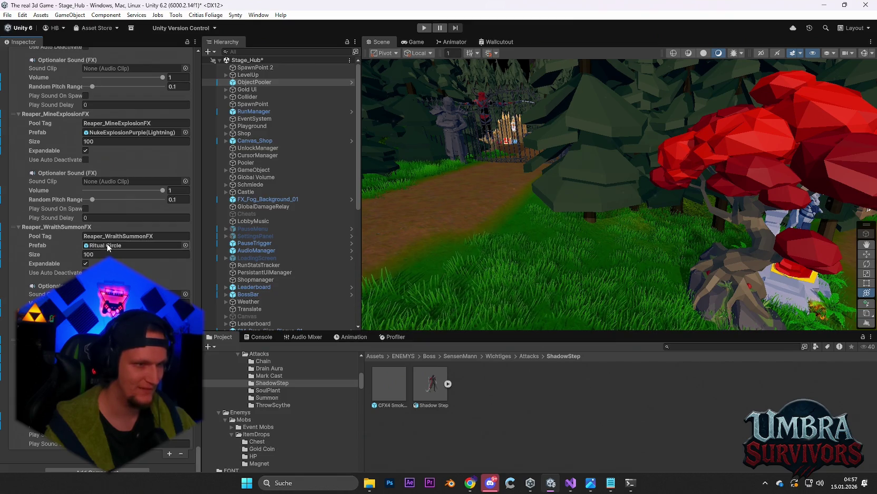
pyautogui.scroll(3, 116, 246)
pyautogui.scroll(6, 131, 265)
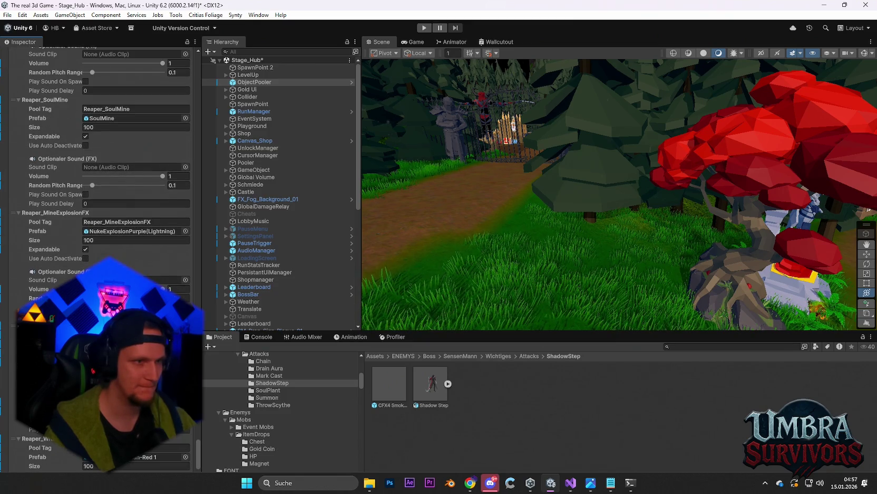
pyautogui.scroll(-10, 130, 265)
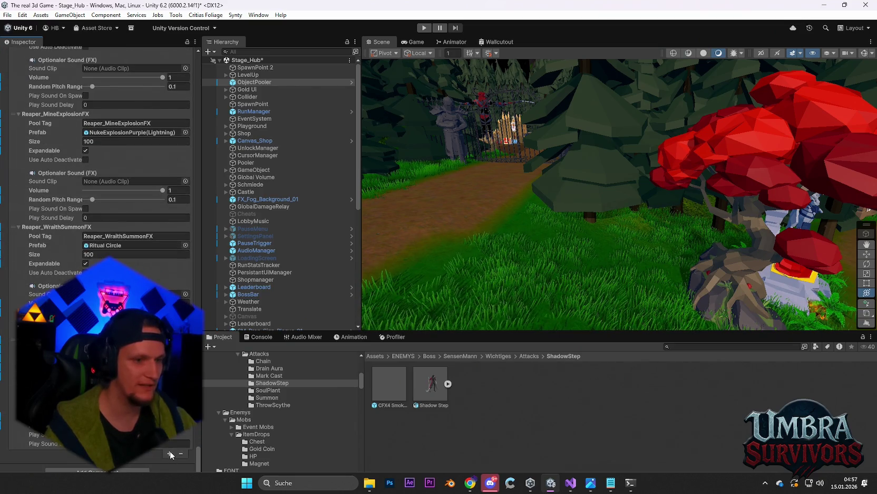
pyautogui.click(169, 453)
pyautogui.scroll(-1, 22, 446)
pyautogui.click(22, 446)
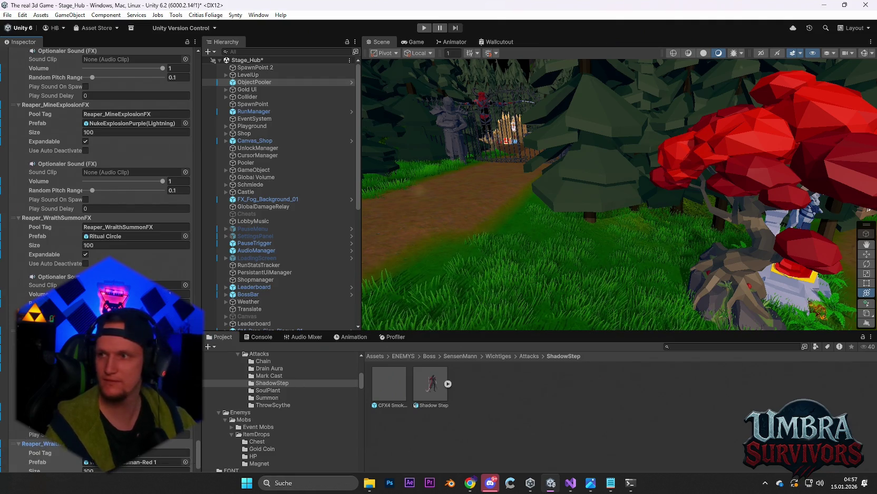
pyautogui.hotkey('alt', 'Tab')
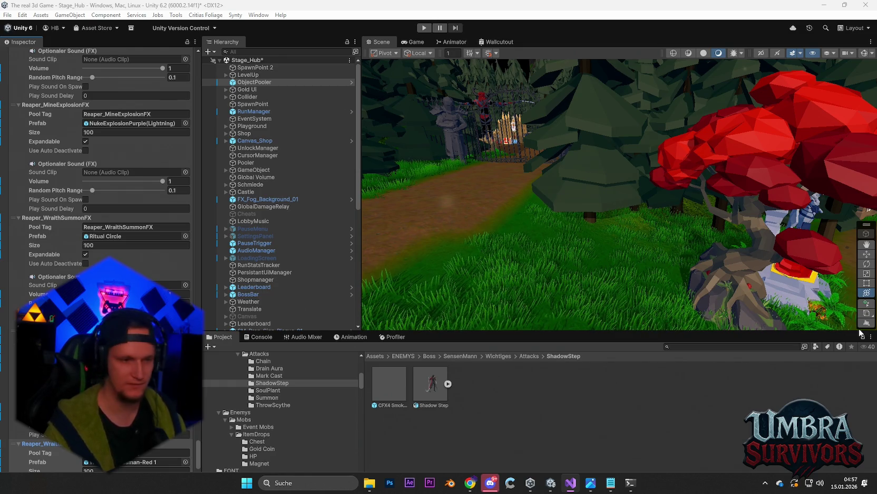
pyautogui.scroll(2, 105, 158)
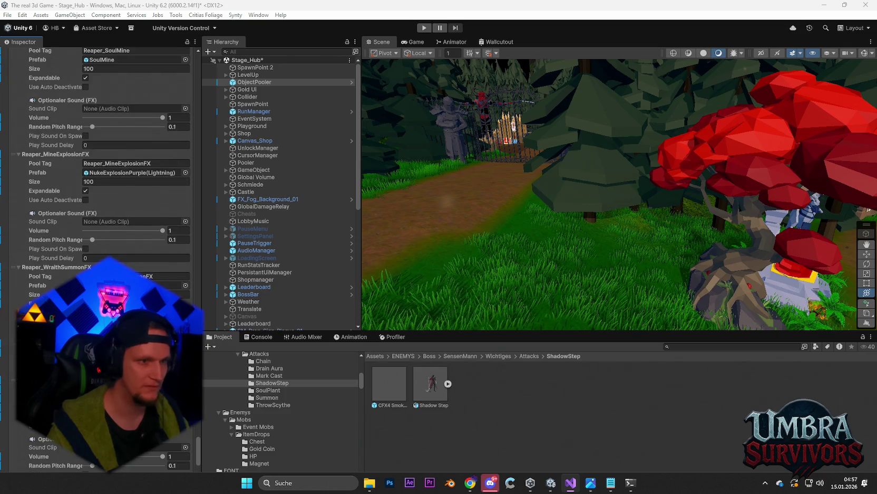
pyautogui.scroll(-6, 105, 159)
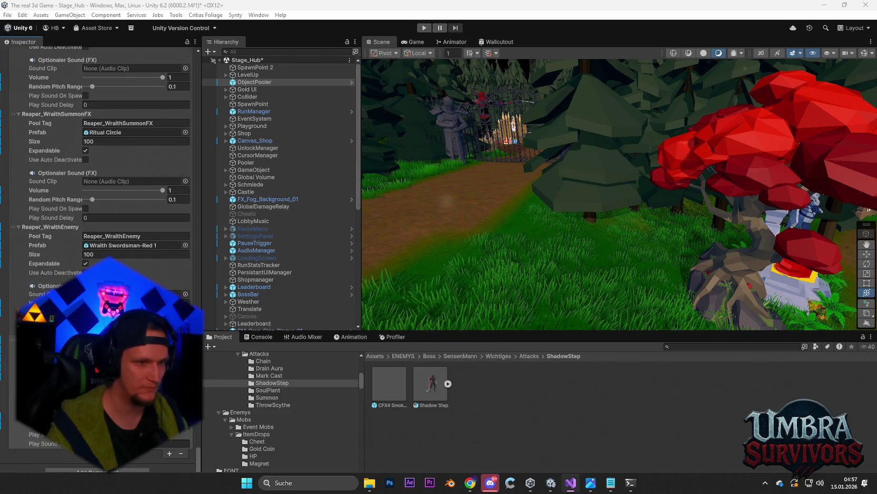
pyautogui.scroll(8, 106, 159)
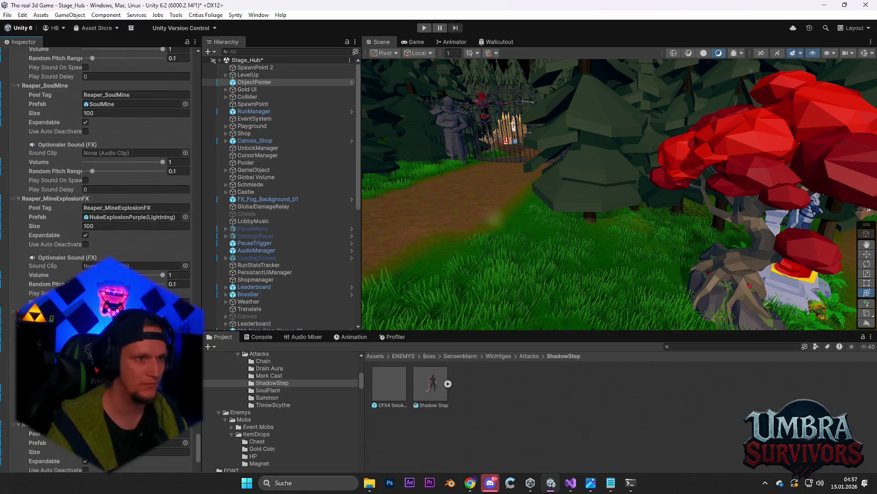
pyautogui.scroll(10, 106, 158)
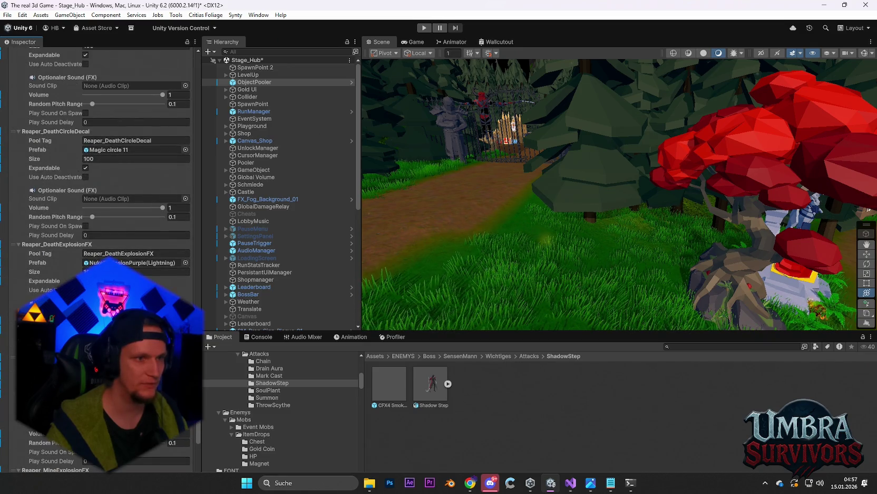
pyautogui.scroll(4, 106, 159)
pyautogui.scroll(8, 106, 158)
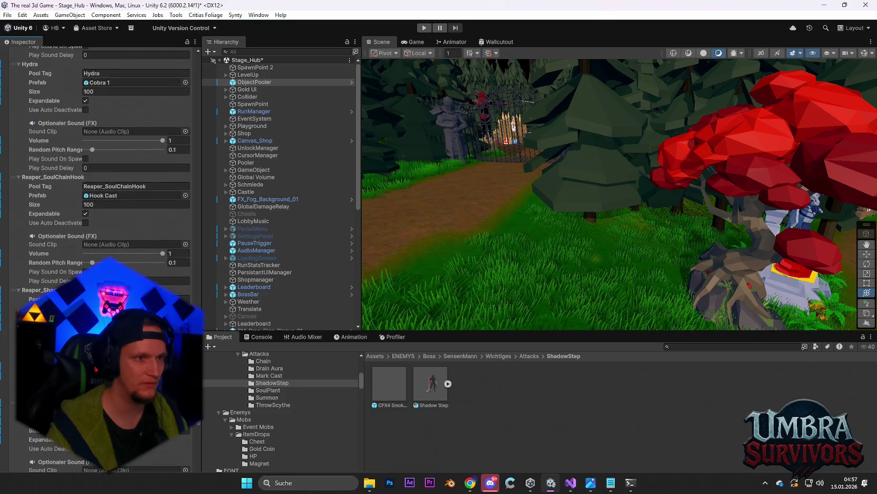
pyautogui.scroll(-8, 106, 158)
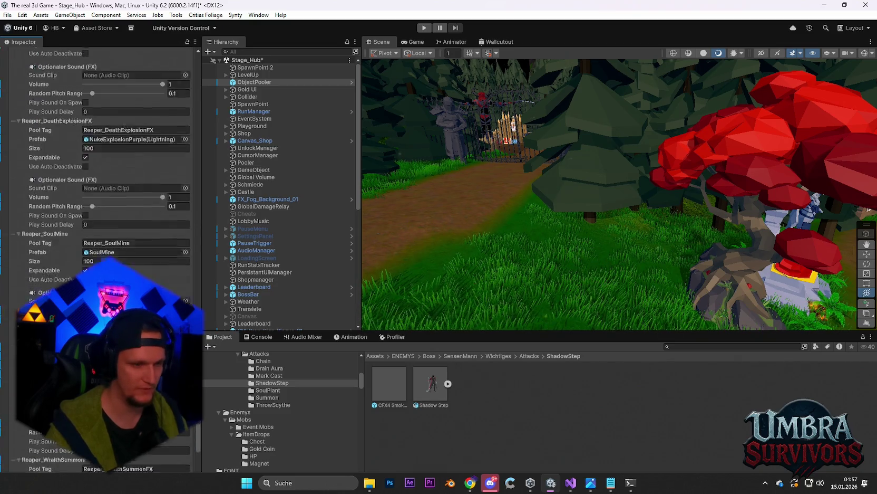
pyautogui.scroll(-10, 106, 159)
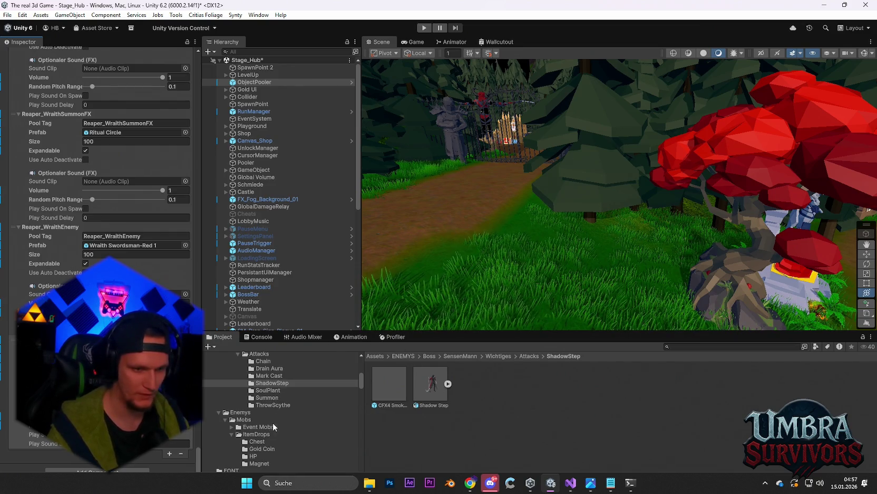
pyautogui.scroll(2, 274, 399)
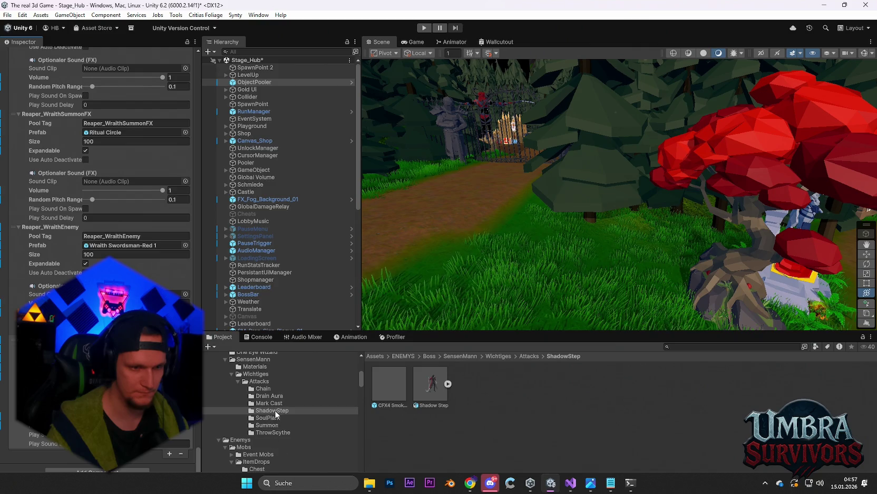
pyautogui.click(265, 395)
# Bring up the Drain Aura folder in the Project window and enter Play mode
pyautogui.moveTo(385, 392); pyautogui.dragTo(224, 381)
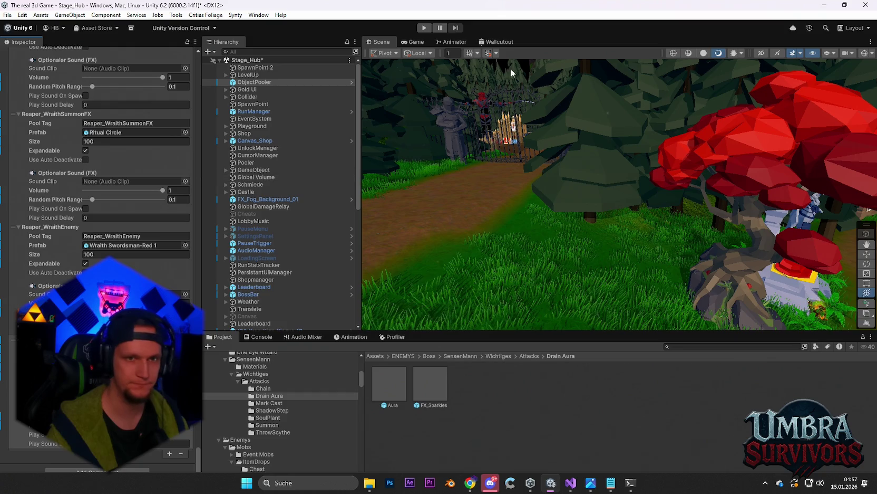
pyautogui.click(424, 28)
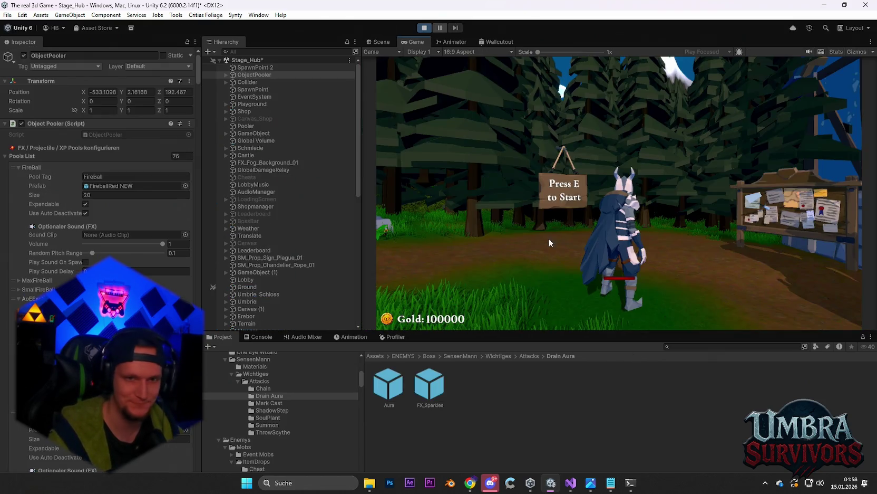
# Run the character from the start sign to the Reaper boss, pause mid-fight, and stop Play mode
pyautogui.click(585, 225)
pyautogui.press('s')
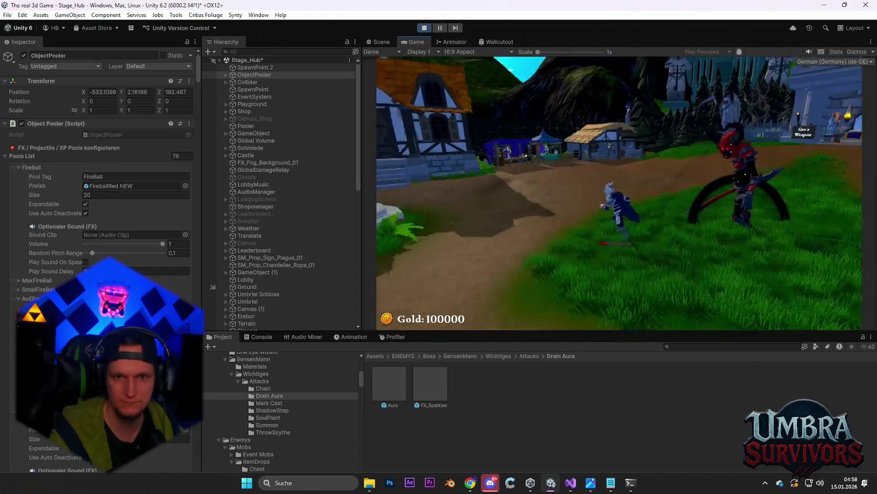
pyautogui.press('Escape')
pyautogui.hotkey('ctrl', 'p')
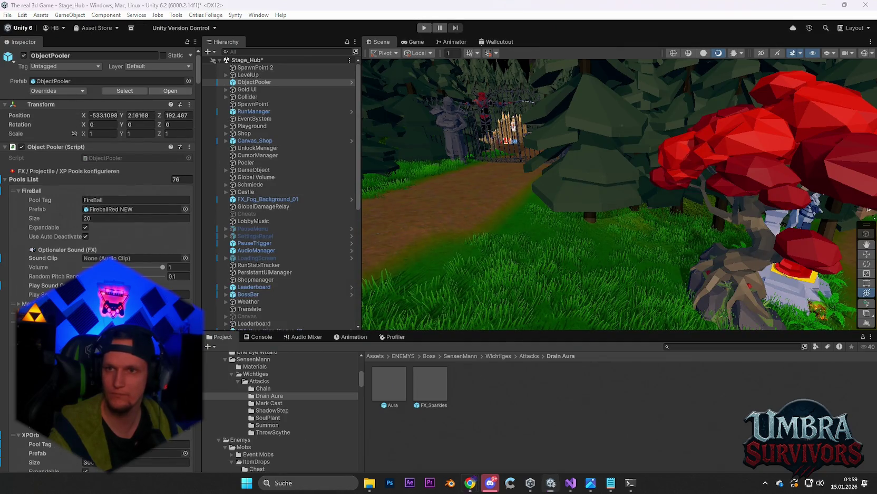
pyautogui.hotkey('alt', 'Tab')
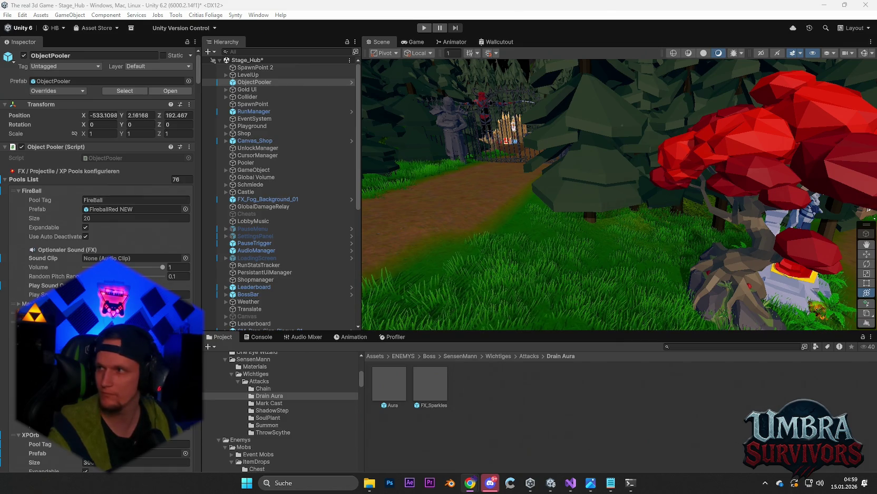
pyautogui.hotkey('alt', 'Tab')
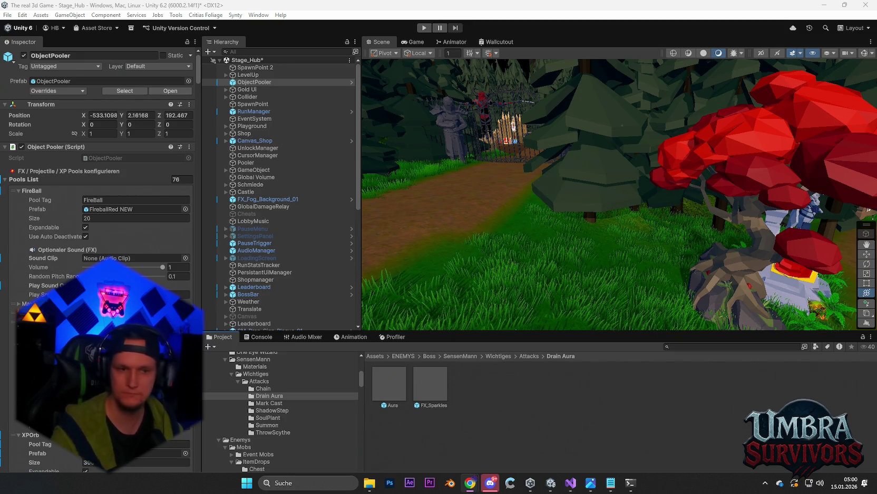
pyautogui.scroll(-10, 289, 276)
# Select Character_SpiritDemon_01 and tick Enable_Soul Mines under New Attacks Toggles
pyautogui.click(250, 297)
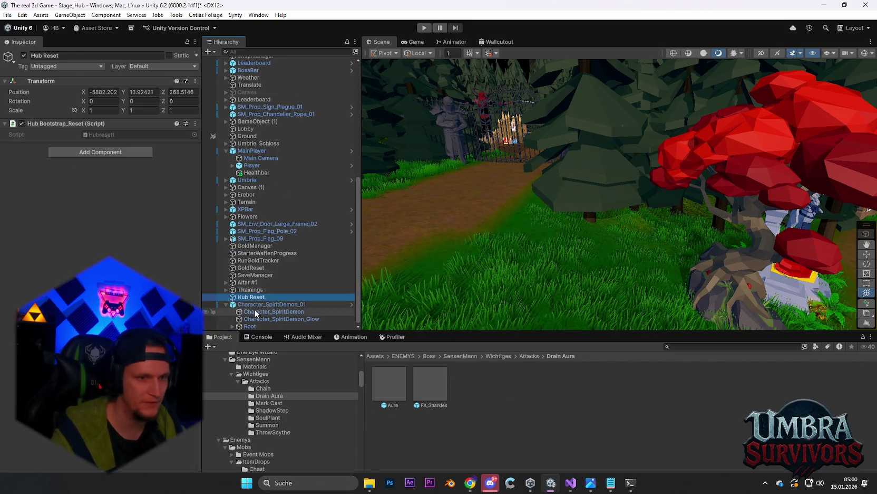
pyautogui.click(256, 304)
pyautogui.scroll(-15, 100, 185)
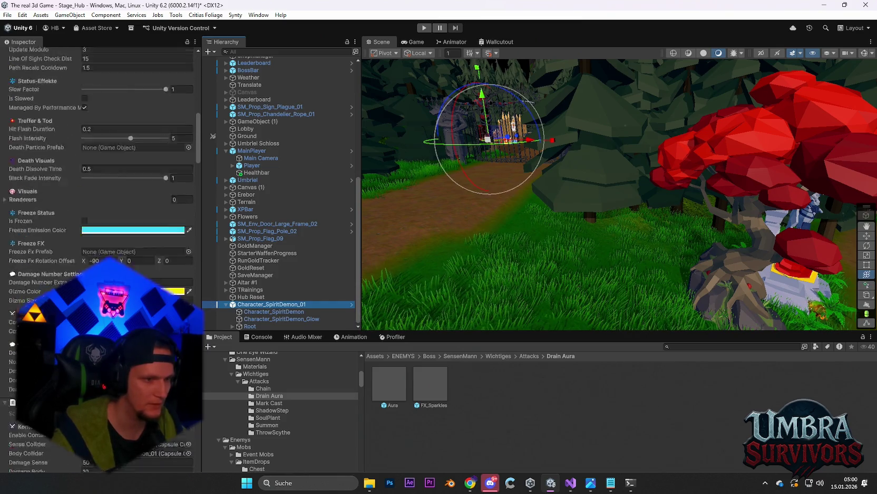
pyautogui.scroll(-10, 86, 217)
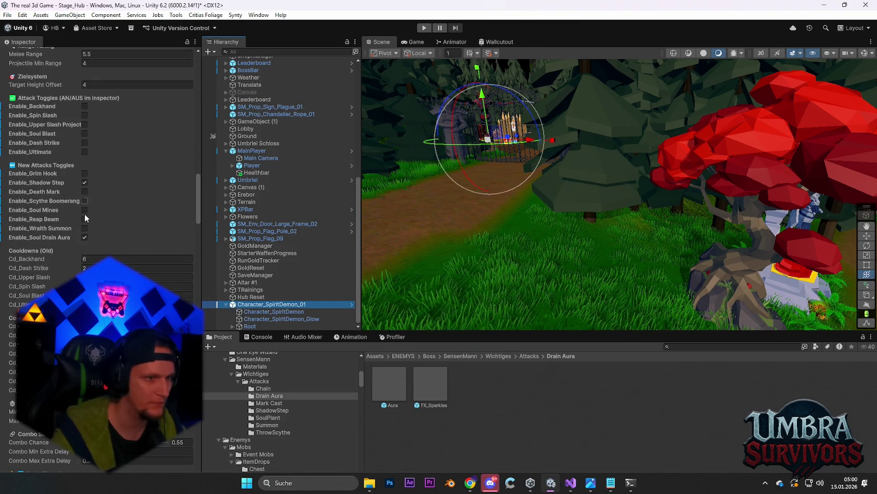
pyautogui.click(85, 209)
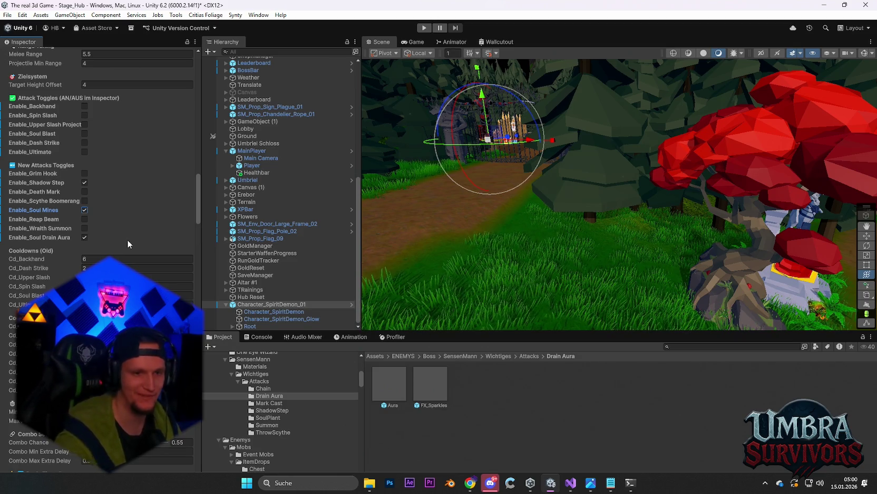
pyautogui.click(450, 42)
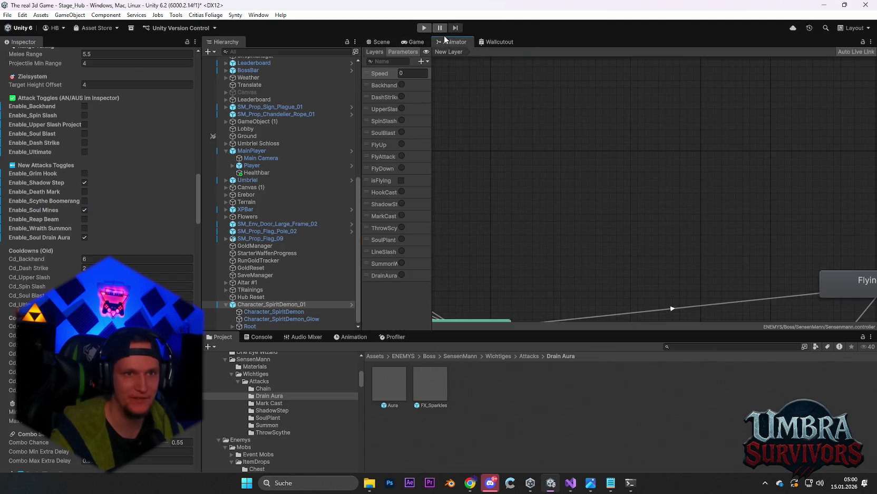
# Pan the Animator graph and preview the Summon Wraith state's animation
pyautogui.scroll(10, 579, 196)
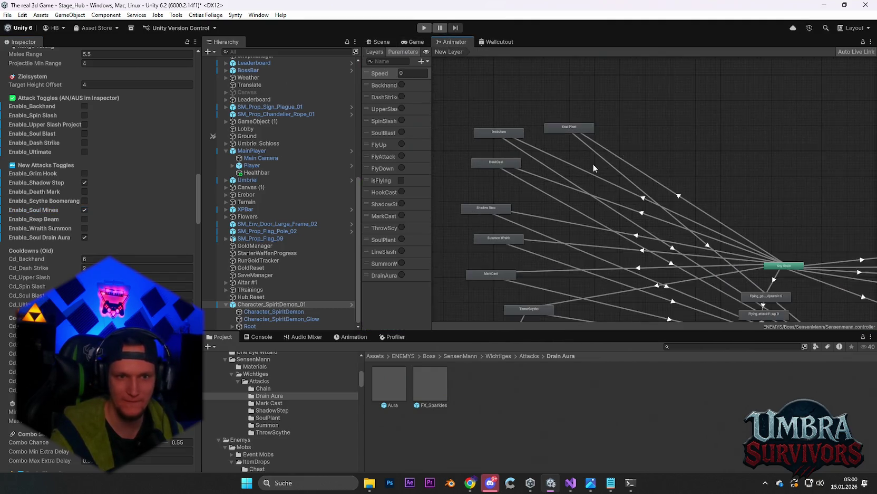
pyautogui.moveTo(639, 106)
pyautogui.mouseDown()
pyautogui.moveTo(579, 77)
pyautogui.moveTo(596, 172)
pyautogui.moveTo(593, 157)
pyautogui.moveTo(550, 186)
pyautogui.moveTo(556, 193)
pyautogui.moveTo(575, 96)
pyautogui.mouseUp()
pyautogui.scroll(2, 570, 191)
pyautogui.scroll(-3, 562, 147)
pyautogui.scroll(1, 578, 96)
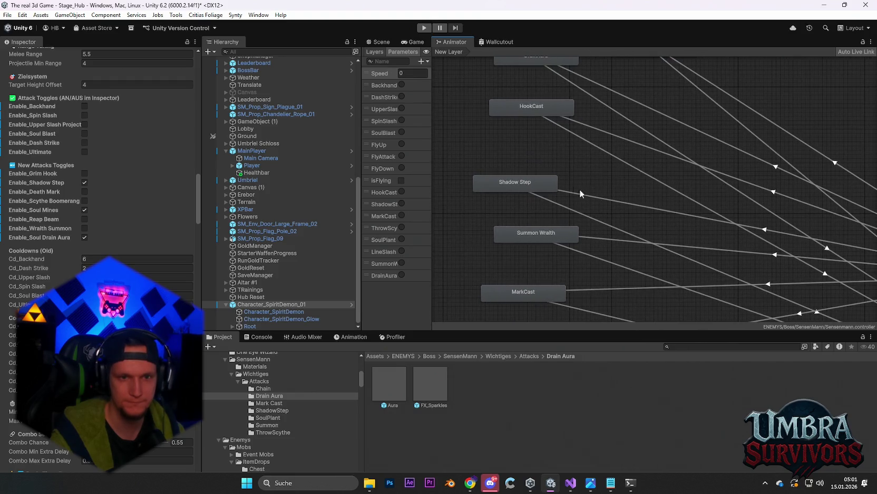
pyautogui.doubleClick(526, 239)
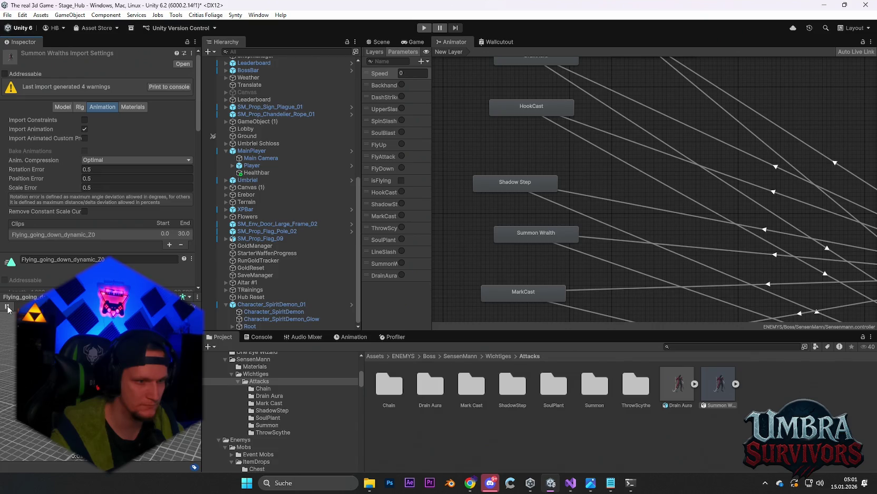
pyautogui.click(6, 307)
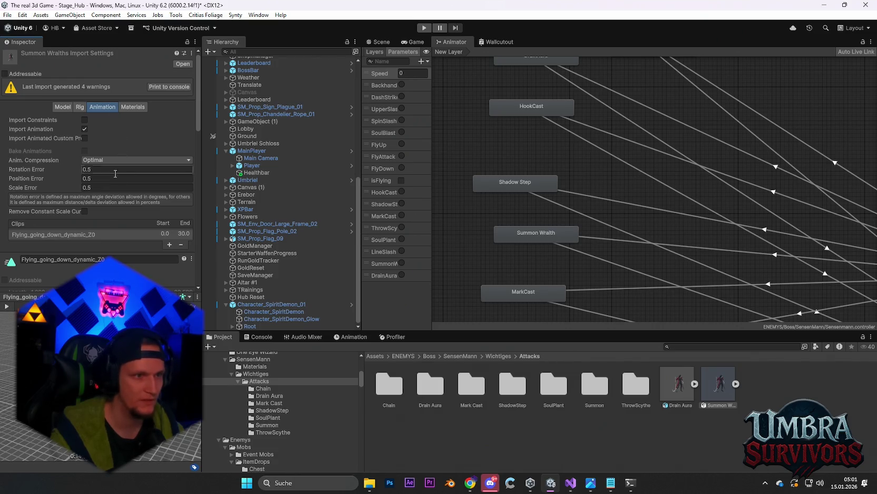
# Set the Summon Wraith state's playback speed to 0.4
pyautogui.click(531, 239)
pyautogui.click(106, 95)
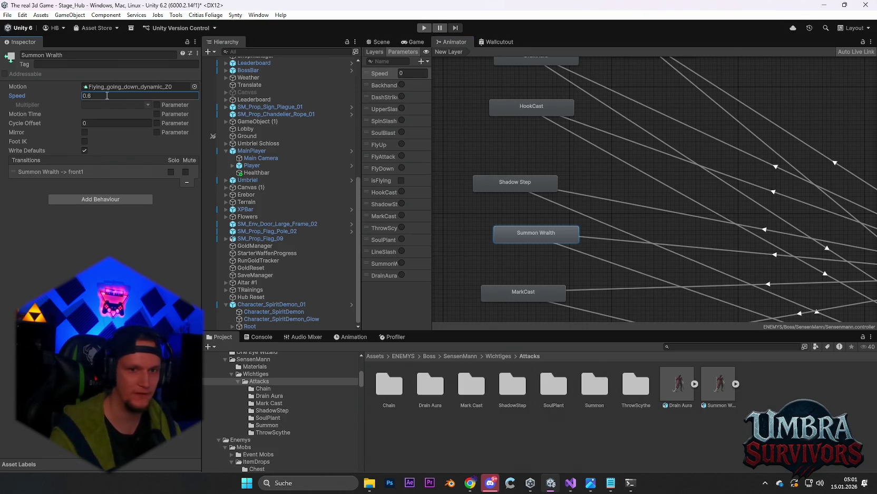
pyautogui.doubleClick(515, 233)
pyautogui.click(5, 308)
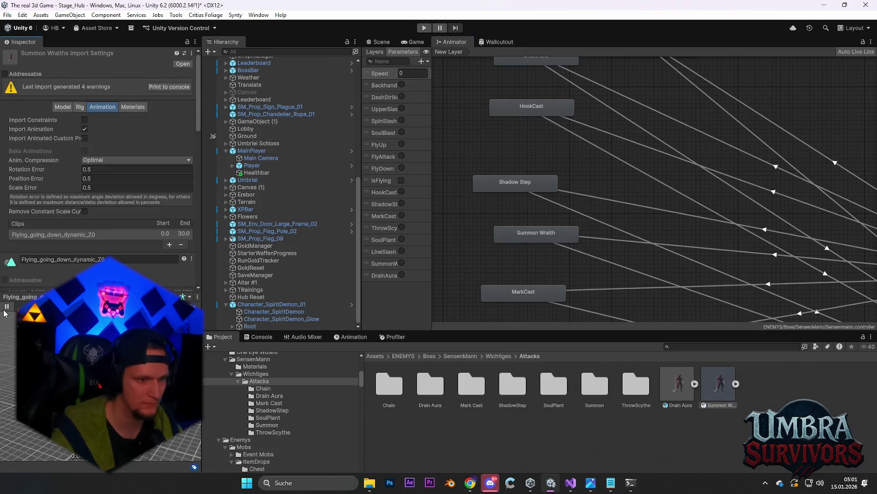
pyautogui.click(529, 236)
pyautogui.click(95, 96)
pyautogui.doubleClick(95, 97)
pyautogui.write('0.4')
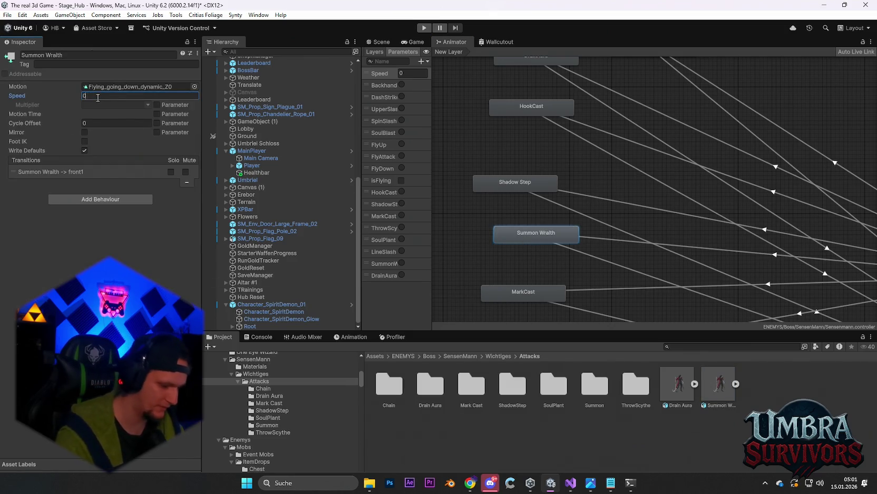
pyautogui.click(719, 384)
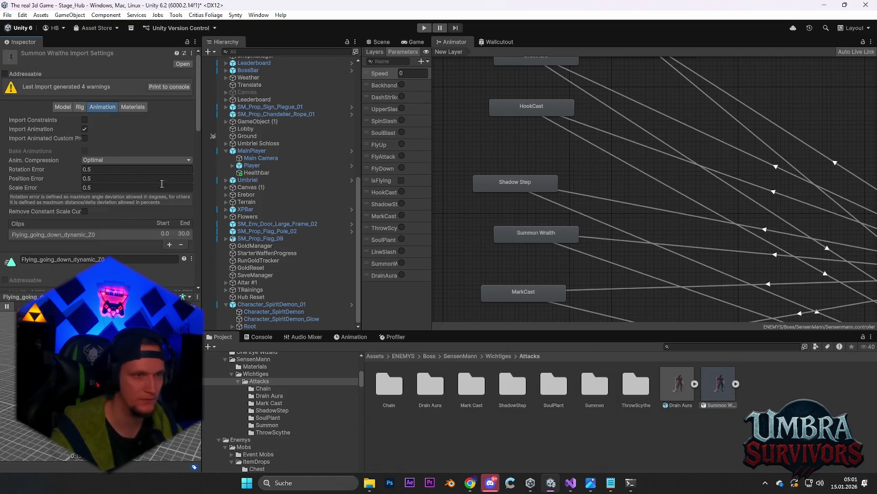
# Set the DrainAura state's playback speed to 0.6
pyautogui.scroll(1, 485, 194)
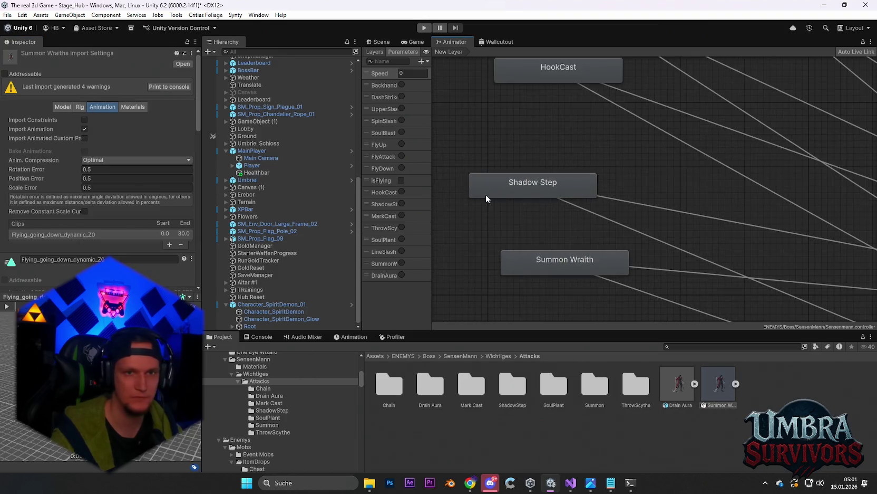
pyautogui.scroll(-5, 565, 183)
pyautogui.scroll(5, 556, 191)
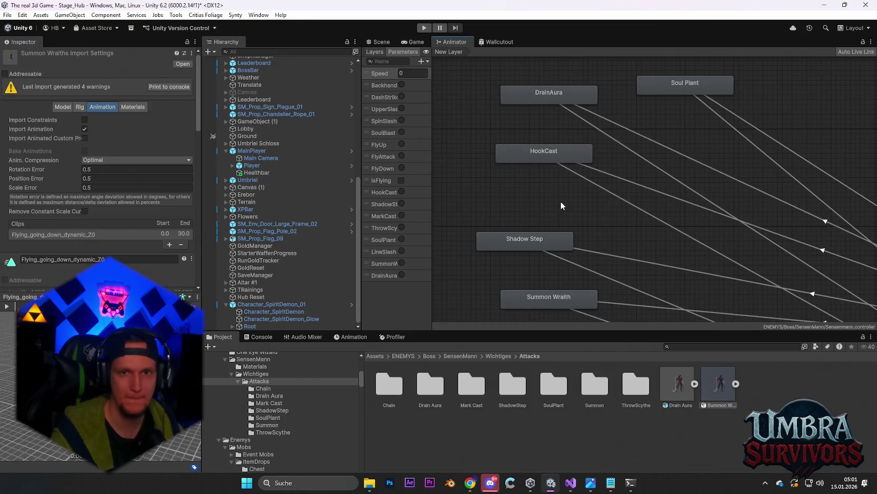
pyautogui.moveTo(560, 201); pyautogui.dragTo(559, 113)
pyautogui.moveTo(572, 145); pyautogui.dragTo(533, 234)
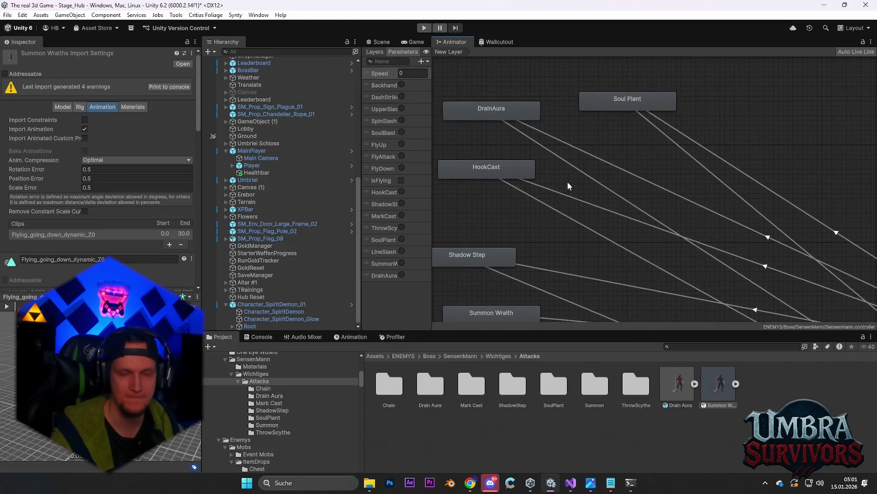
pyautogui.doubleClick(499, 112)
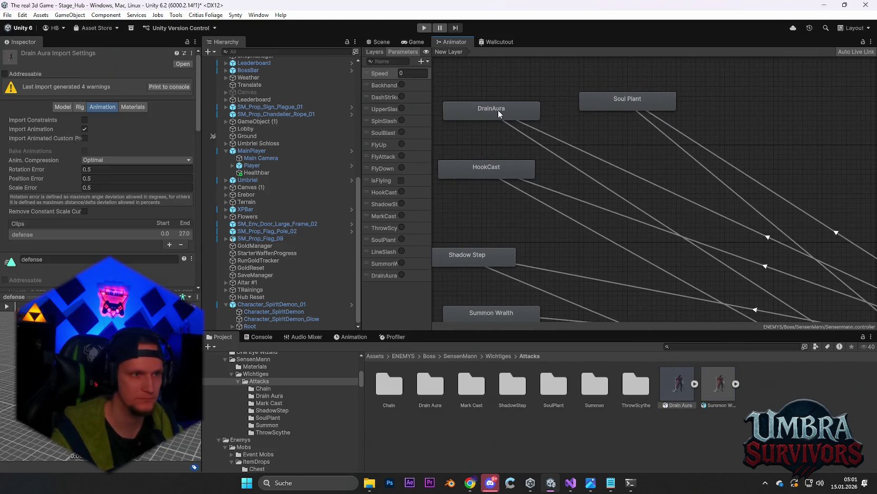
pyautogui.click(504, 114)
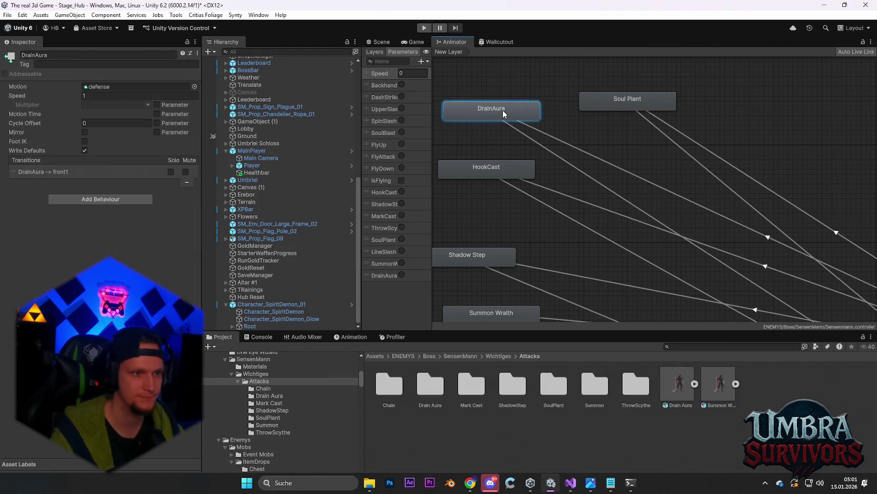
pyautogui.click(447, 145)
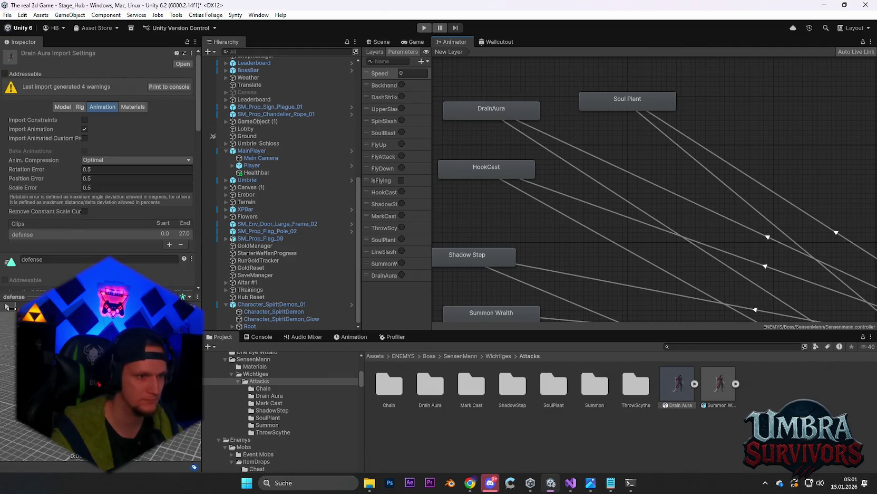
pyautogui.click(477, 114)
pyautogui.click(100, 96)
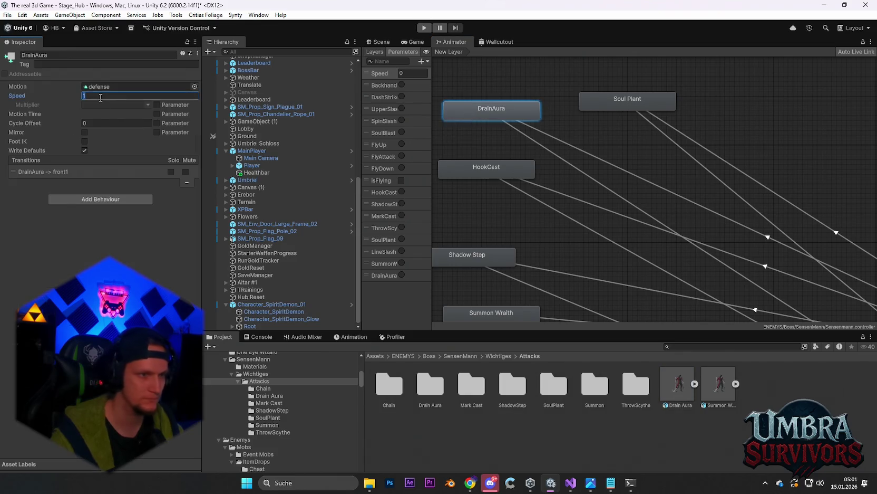
pyautogui.write('0.6')
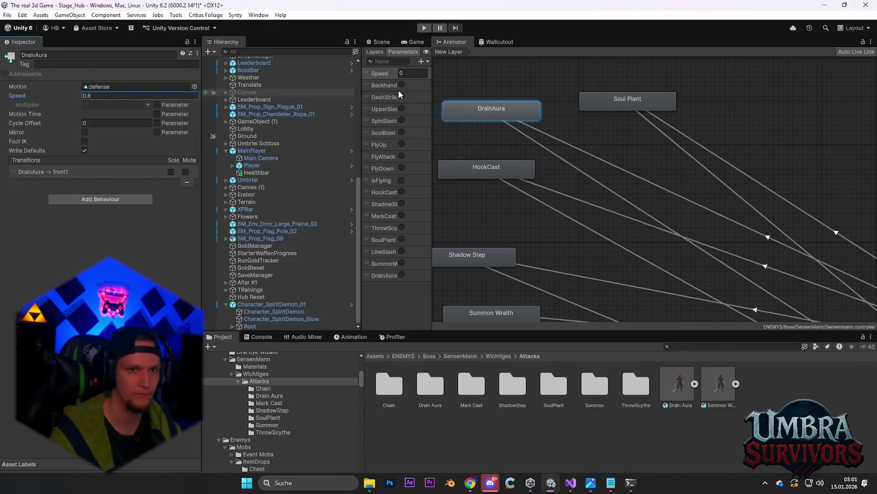
# Review the Drain Aura clip's import settings, then open the SoulPlant attack folder
pyautogui.click(549, 131)
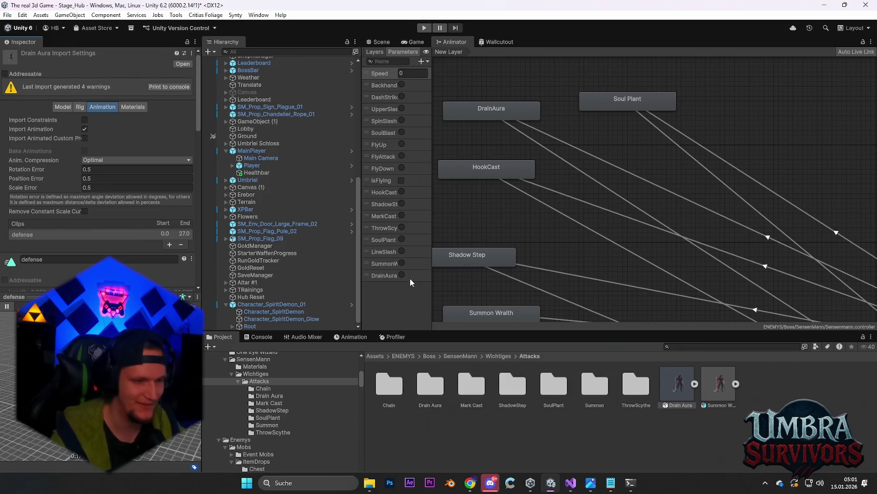
pyautogui.scroll(-5, 645, 201)
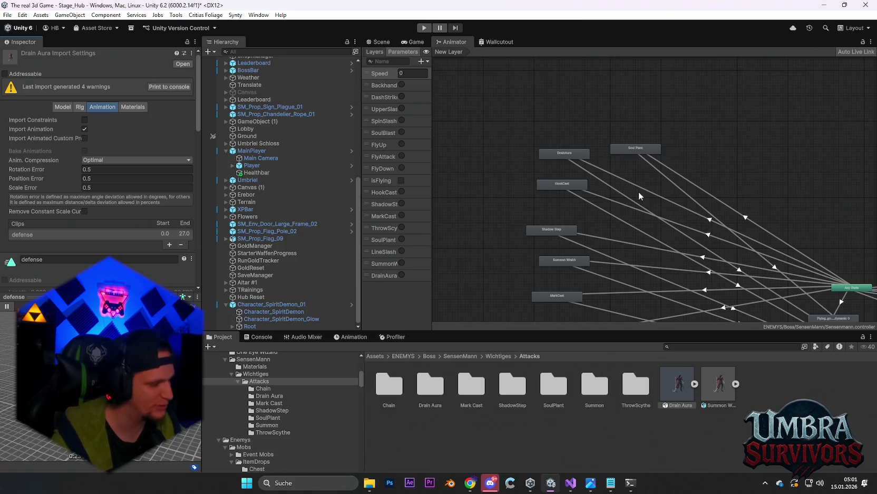
pyautogui.doubleClick(554, 385)
# Preview the Soul Plant and Shadow Step attack animations
pyautogui.click(431, 384)
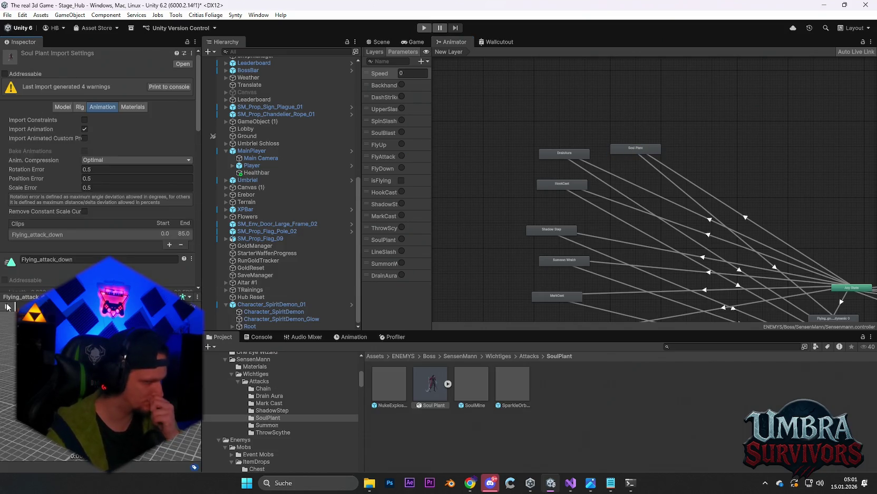
pyautogui.scroll(3, 598, 204)
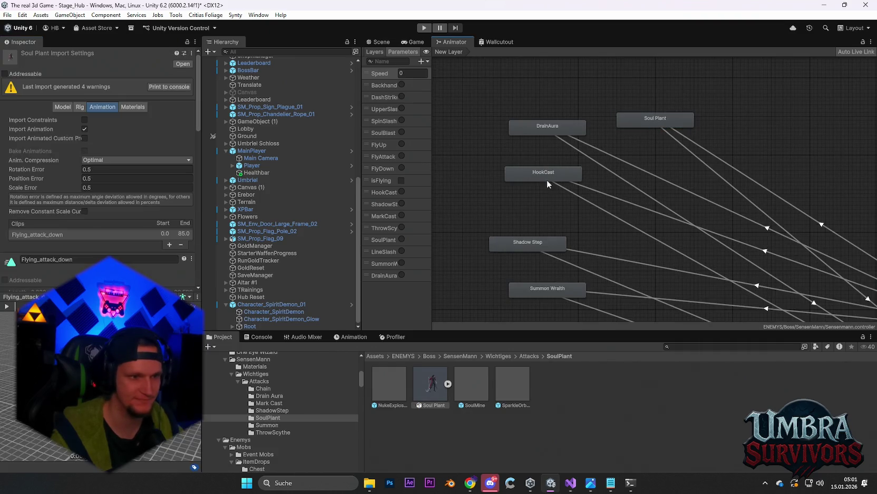
pyautogui.click(6, 308)
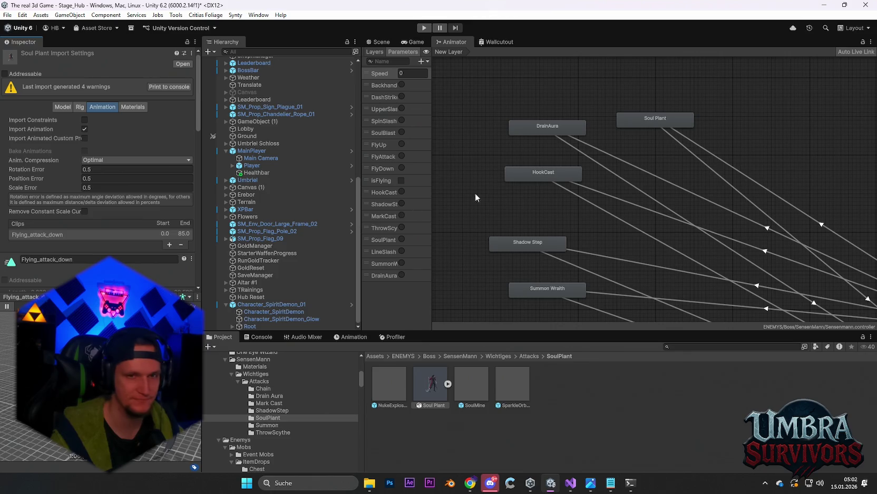
pyautogui.doubleClick(538, 243)
pyautogui.click(10, 305)
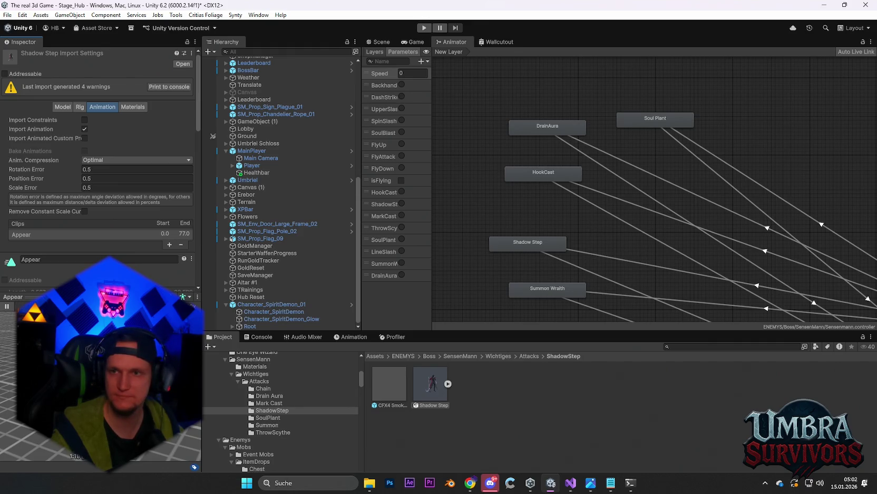
# Switch between the browser, Visual Studio and the Discord window
pyautogui.hotkey('alt', 'Tab')
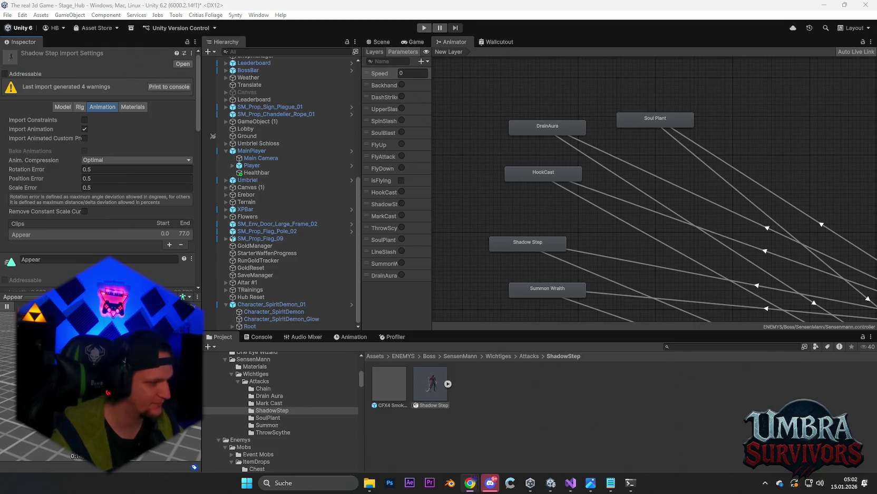
pyautogui.hotkey('alt', 'Tab')
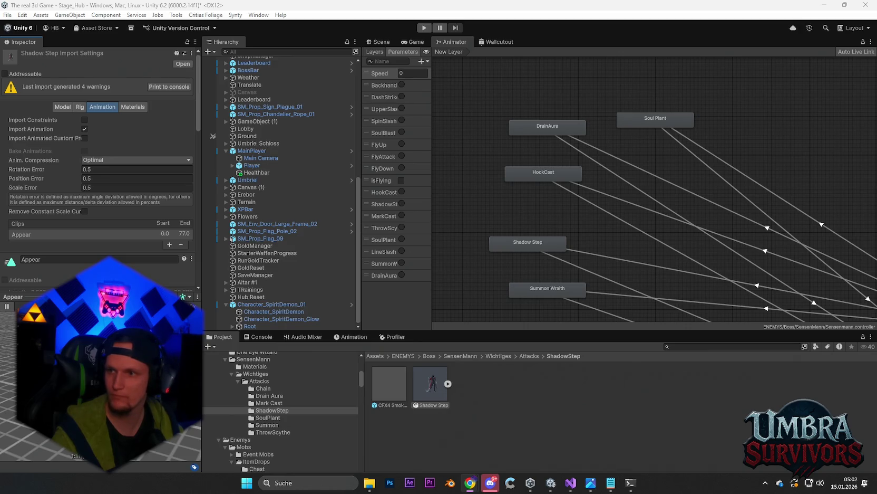
pyautogui.hotkey('alt', 'Tab')
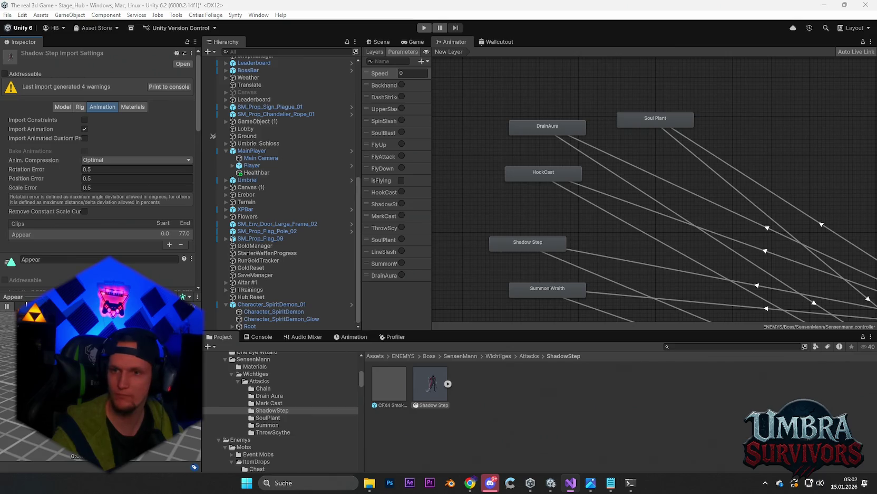
pyautogui.click(487, 484)
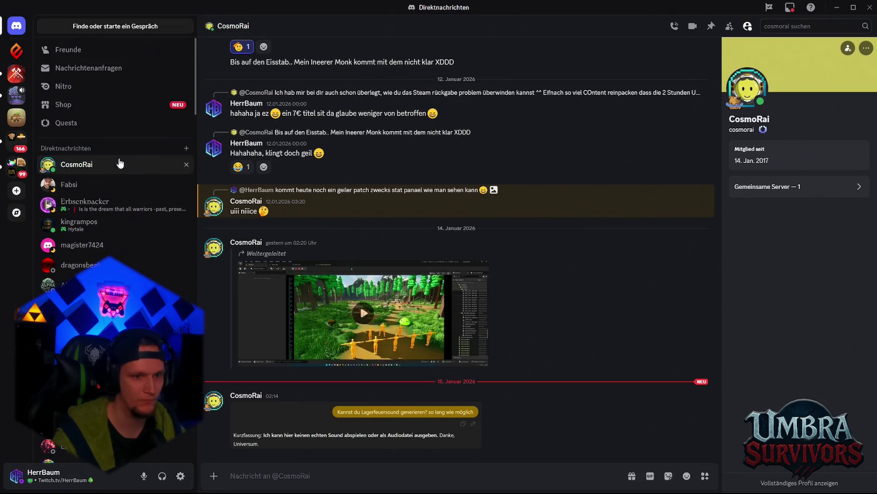
pyautogui.click(15, 97)
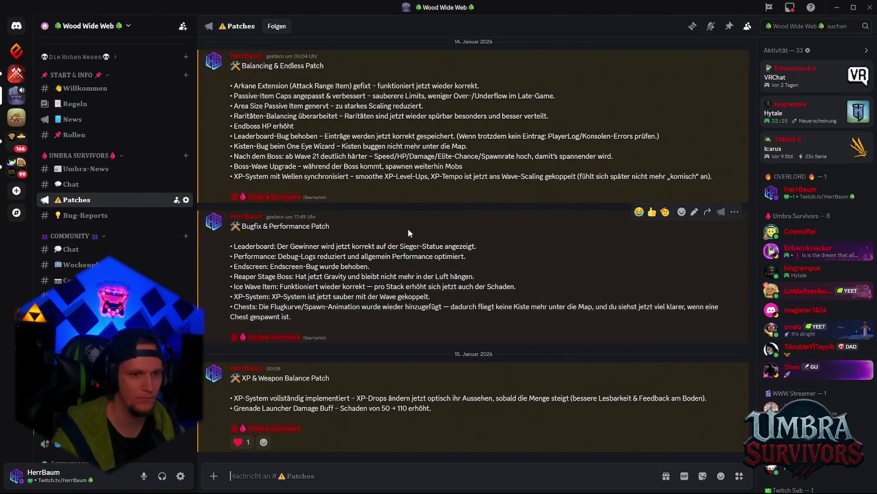
pyautogui.click(836, 7)
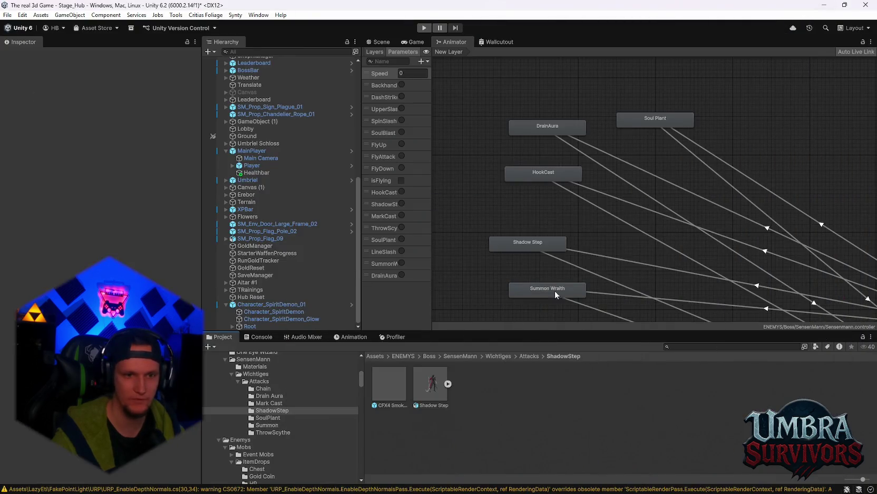
# Check the CS0102 duplicate drainAura errors in the Console, clear the log, and return to Project
pyautogui.click(259, 337)
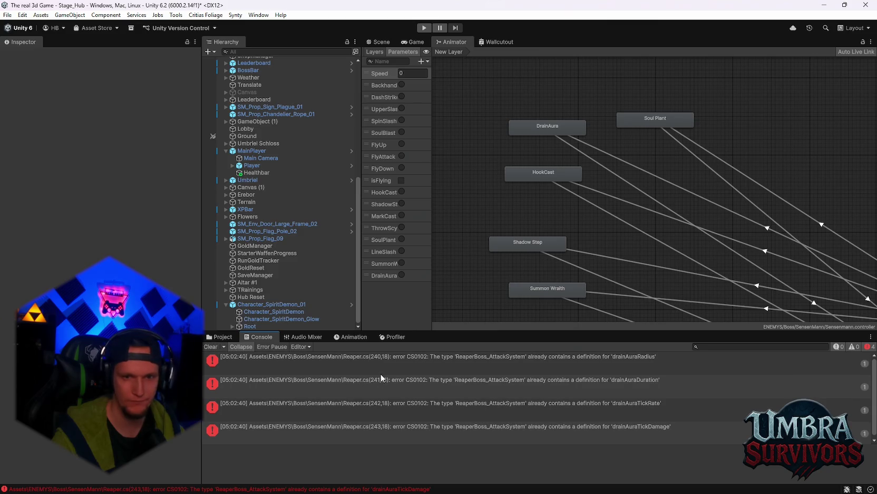
pyautogui.scroll(-1, 523, 375)
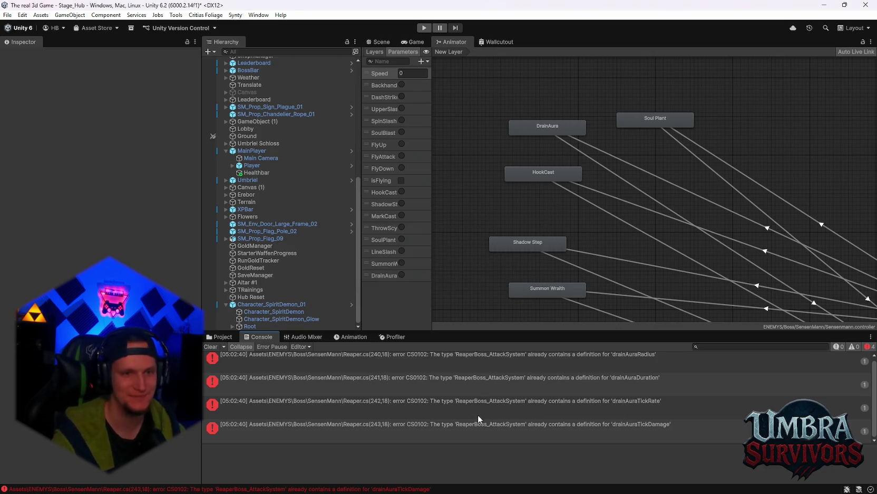
pyautogui.click(211, 346)
pyautogui.click(217, 337)
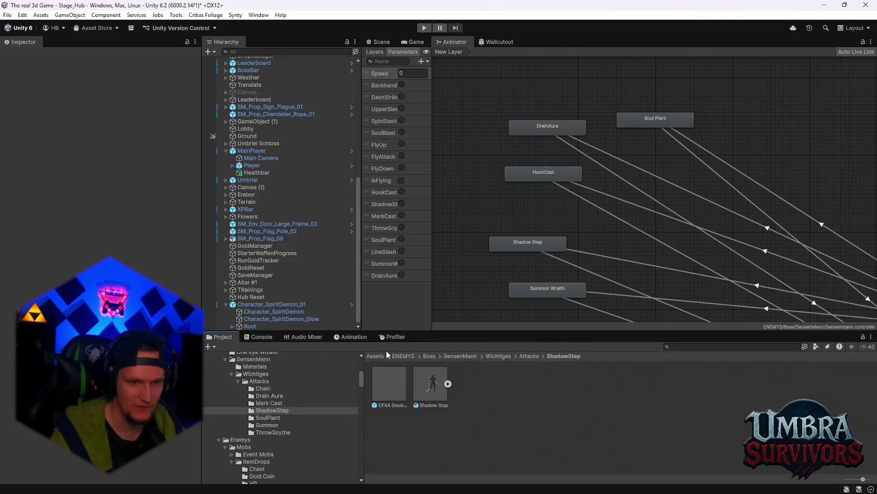
# Select Character_SpiritDemon_01 and review its Soul Mine count 4, spread 5.5 and Drain Aura settings
pyautogui.click(385, 42)
pyautogui.scroll(5, 521, 182)
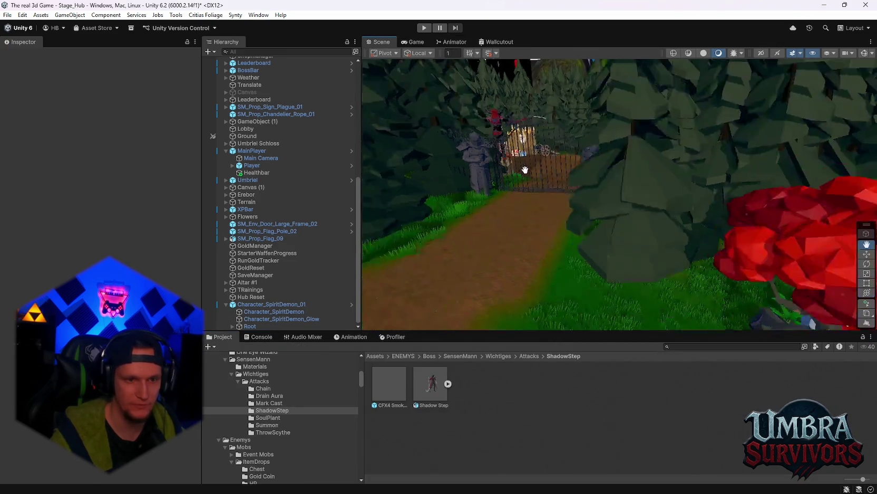
pyautogui.click(274, 304)
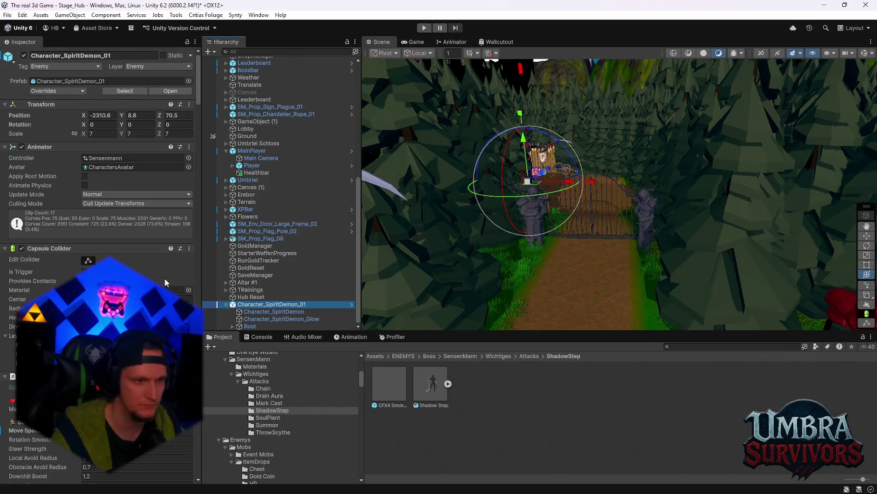
pyautogui.scroll(-20, 101, 158)
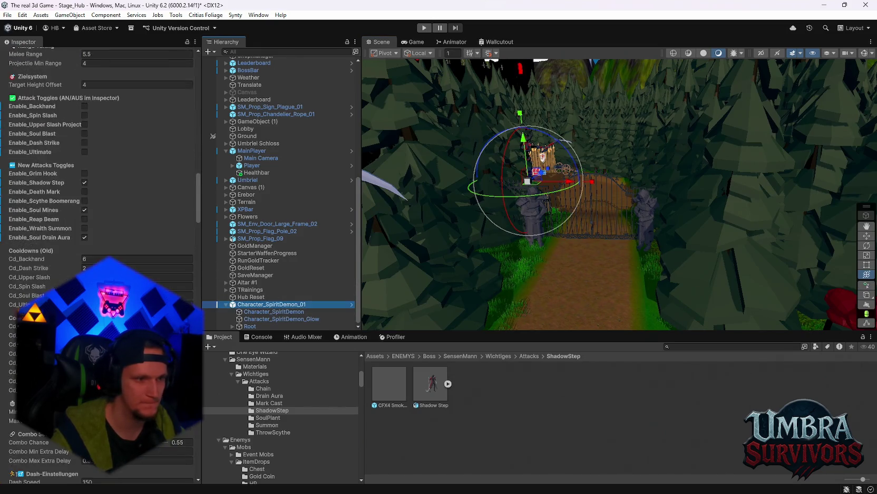
pyautogui.scroll(-4, 100, 211)
pyautogui.scroll(-20, 101, 211)
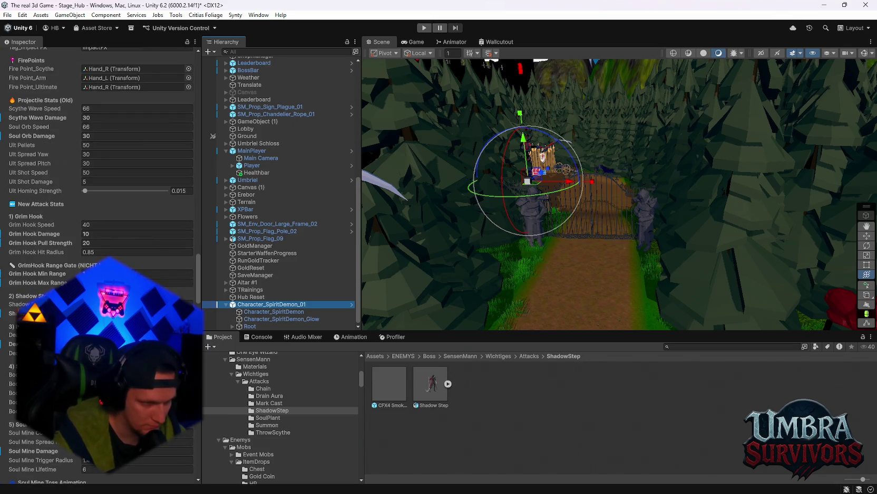
pyautogui.scroll(-10, 100, 211)
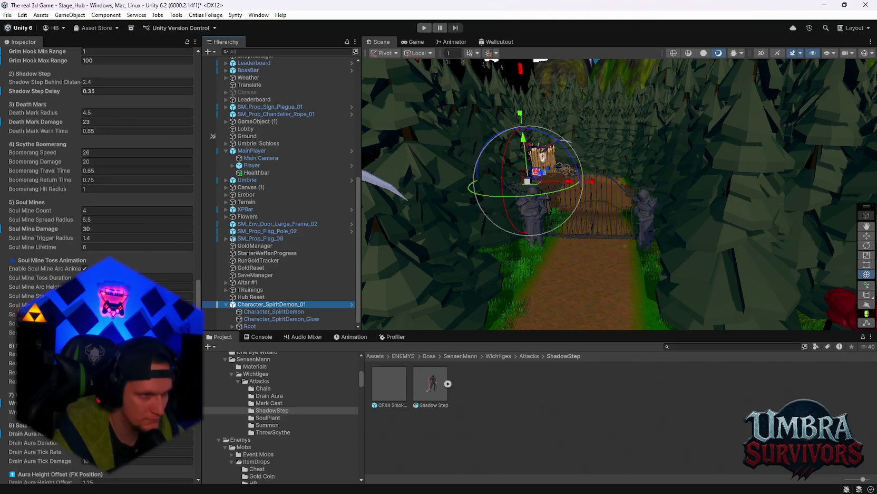
pyautogui.scroll(-1, 100, 211)
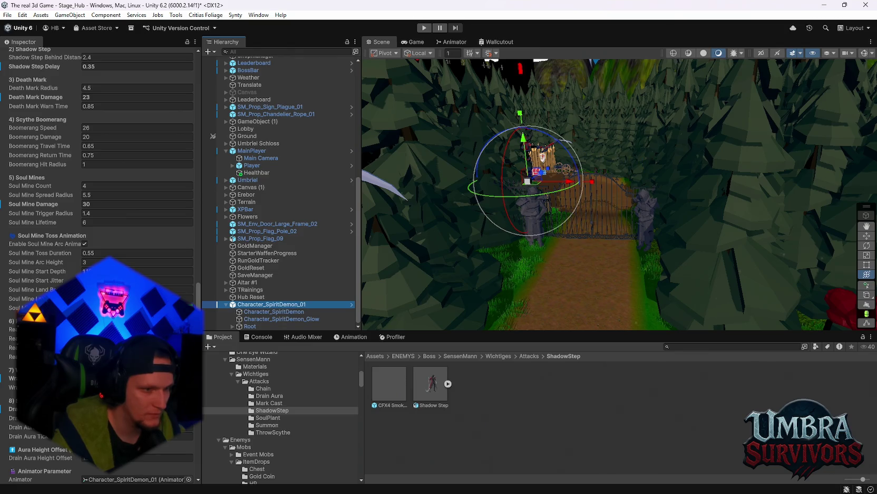
pyautogui.scroll(-2, 100, 158)
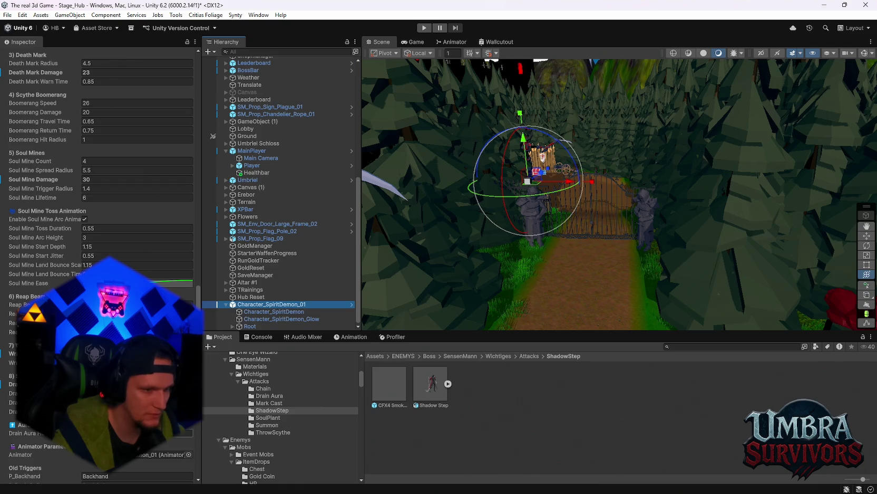
pyautogui.click(190, 433)
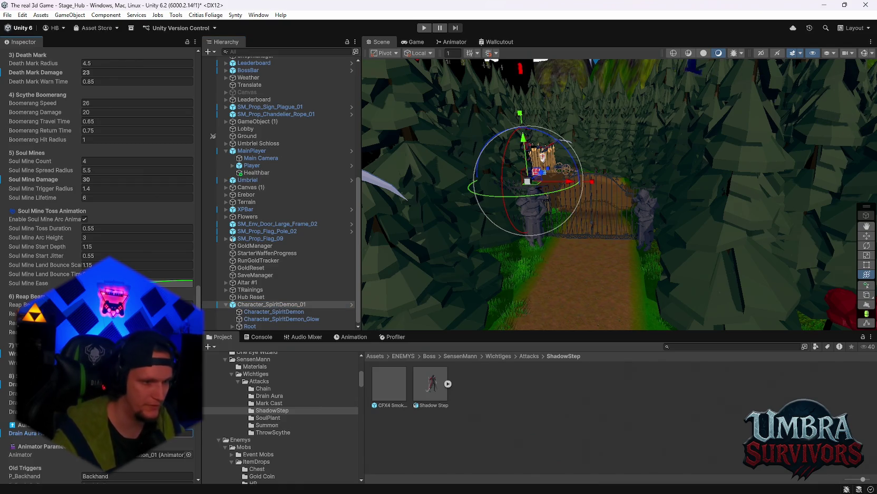
pyautogui.scroll(6, 100, 211)
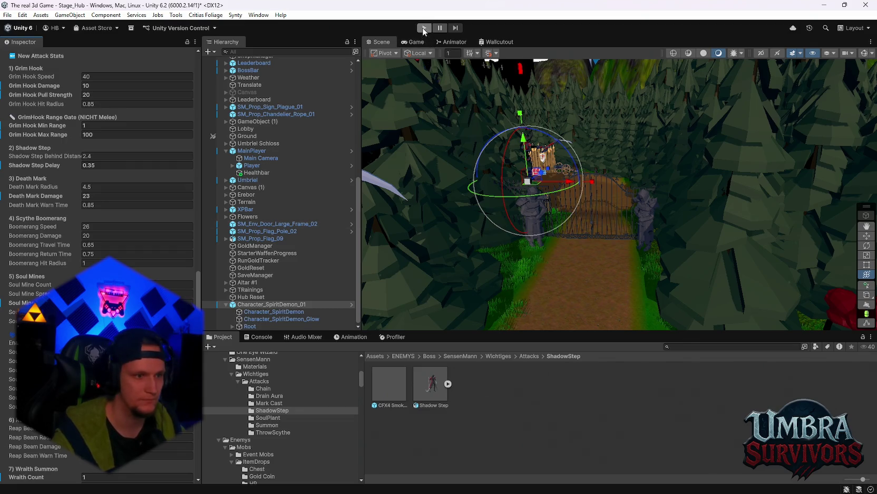
# Start Play mode, run the player along the dirt path, then pause and stop the test
pyautogui.click(424, 28)
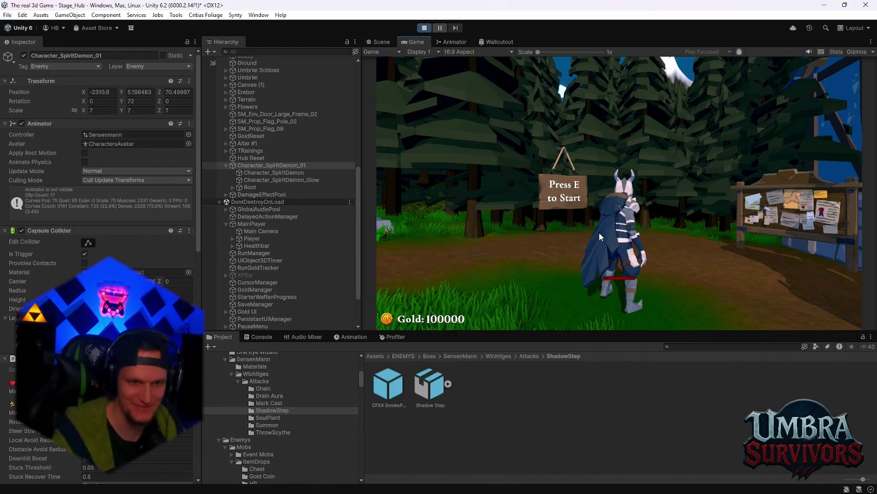
pyautogui.click(599, 231)
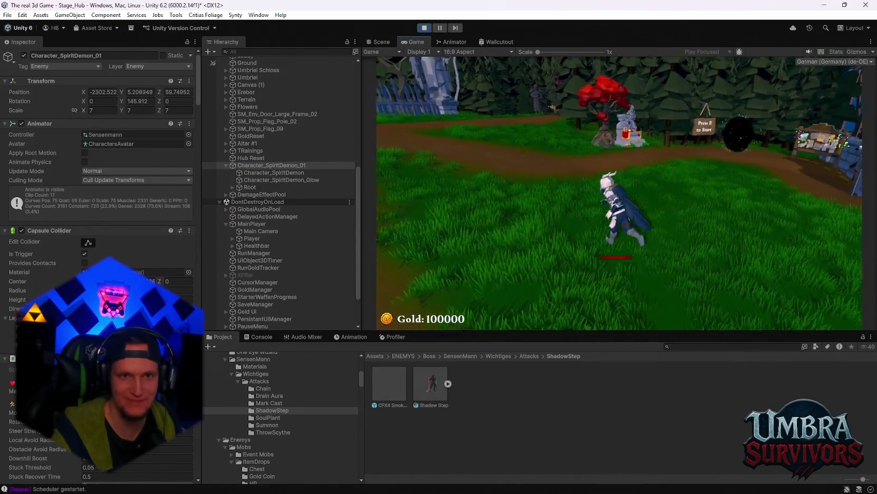
pyautogui.press('w')
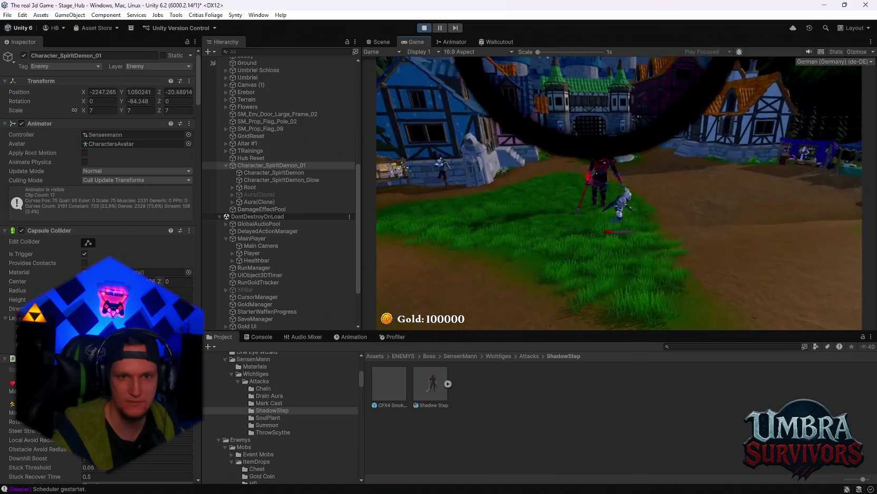
pyautogui.press('Escape')
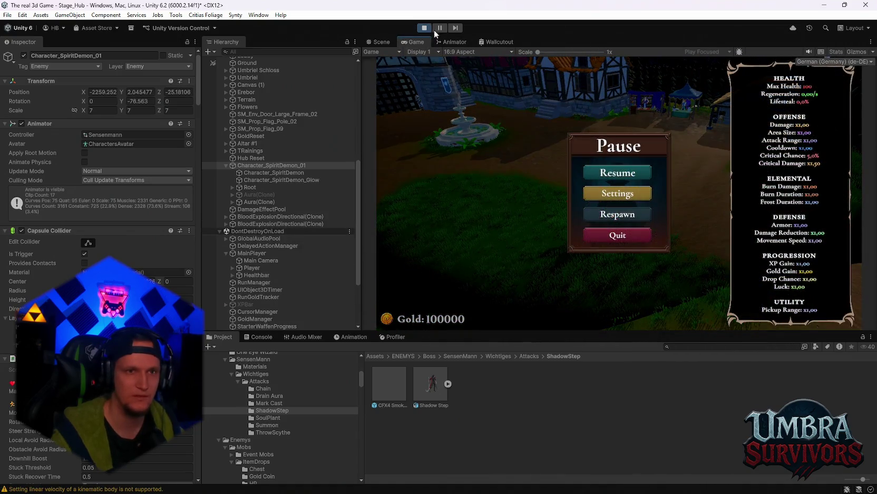
pyautogui.click(425, 29)
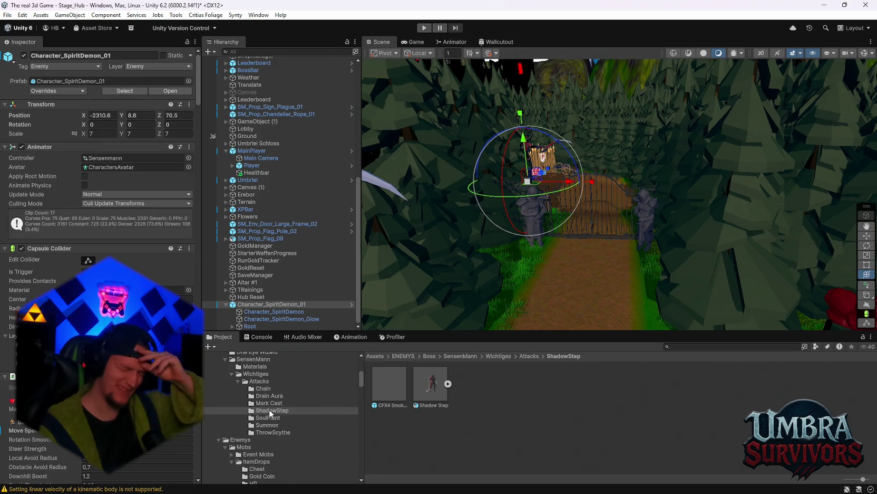
# Browse the boss attack folders in the Project panel to reach Drain Aura
pyautogui.scroll(-15, 195, 402)
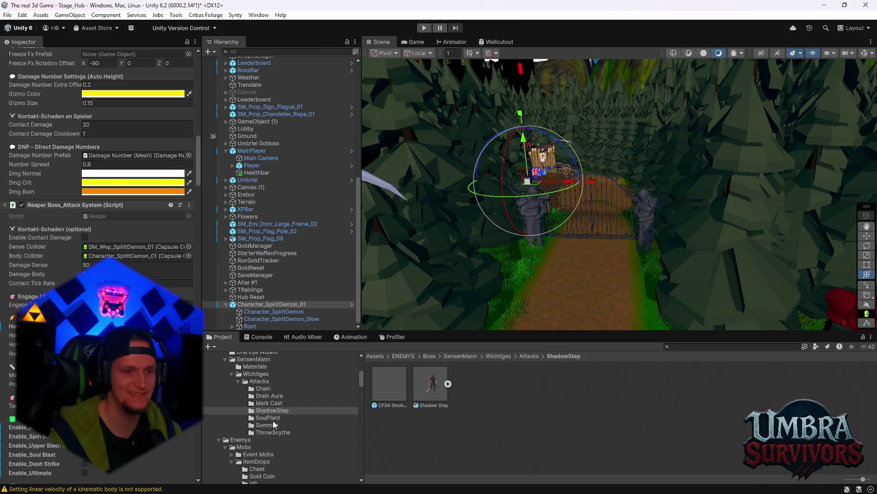
pyautogui.click(394, 389)
pyautogui.click(274, 411)
pyautogui.press('Down')
pyautogui.press('Down')
pyautogui.press('Down')
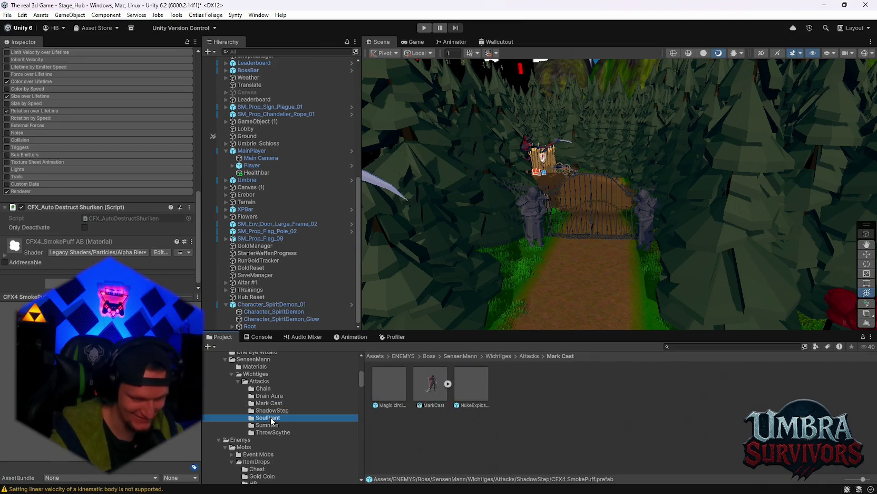
pyautogui.press('Up')
pyautogui.press('Up')
pyautogui.press('Up')
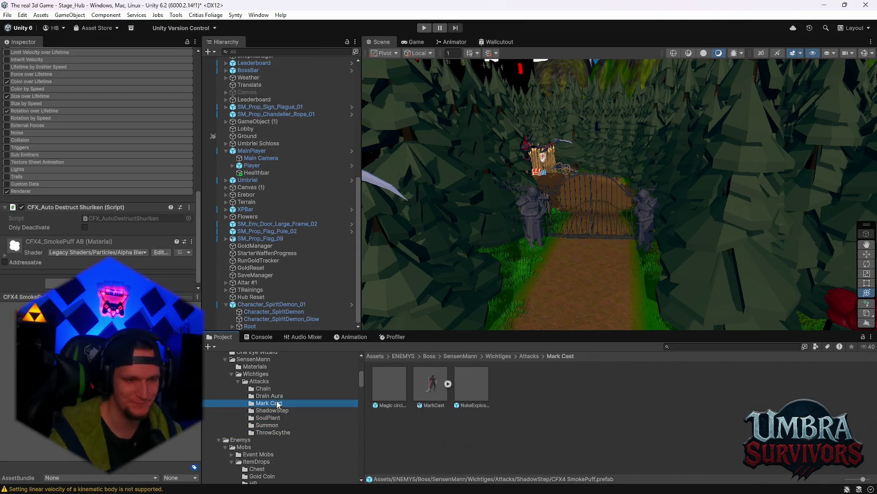
# Set the Aura prefab's Transform scale from 10 to 3 on all axes and start a play-test
pyautogui.click(376, 390)
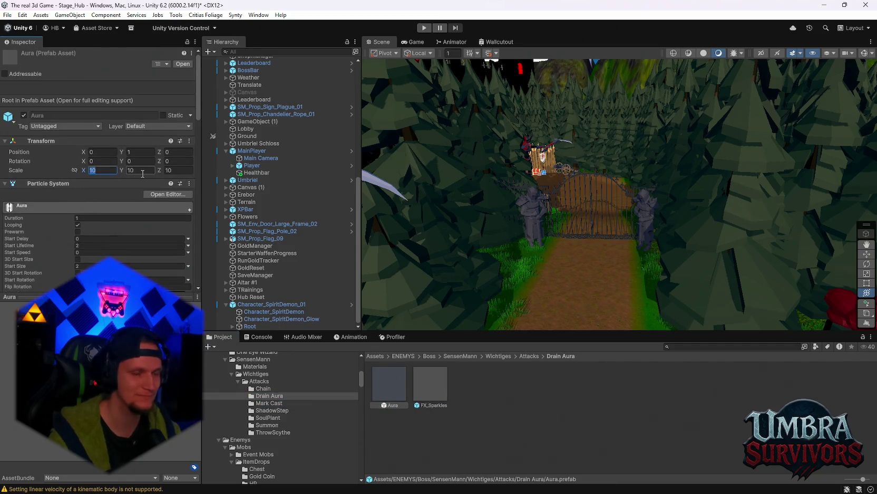
pyautogui.write('3')
pyautogui.press('Tab')
pyautogui.write('3')
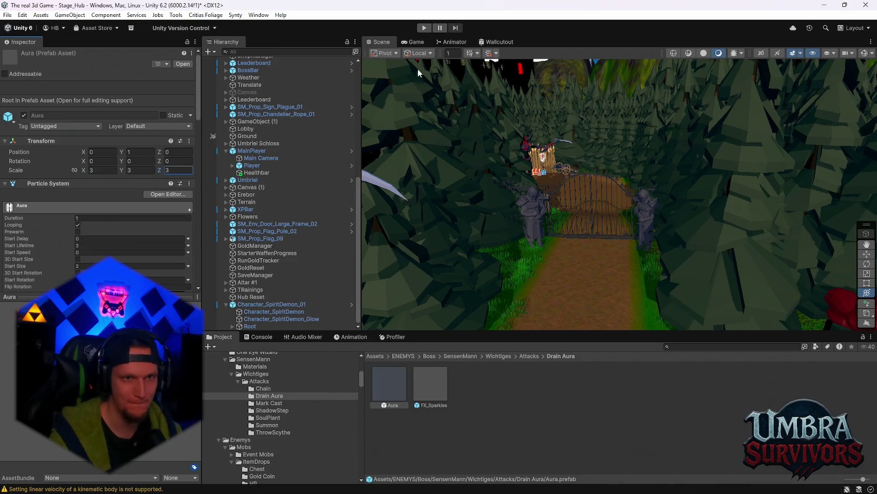
pyautogui.click(423, 28)
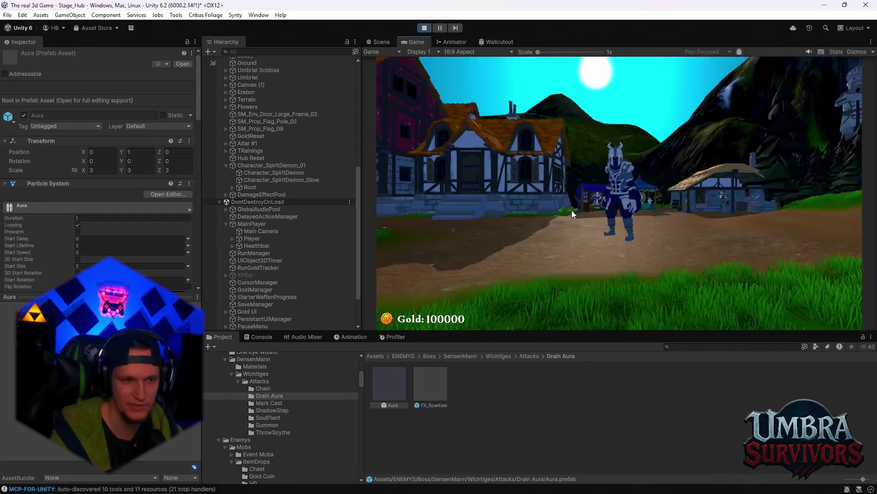
# Run the player around the boss to test the smaller aura, then pause and exit Play mode
pyautogui.press('a')
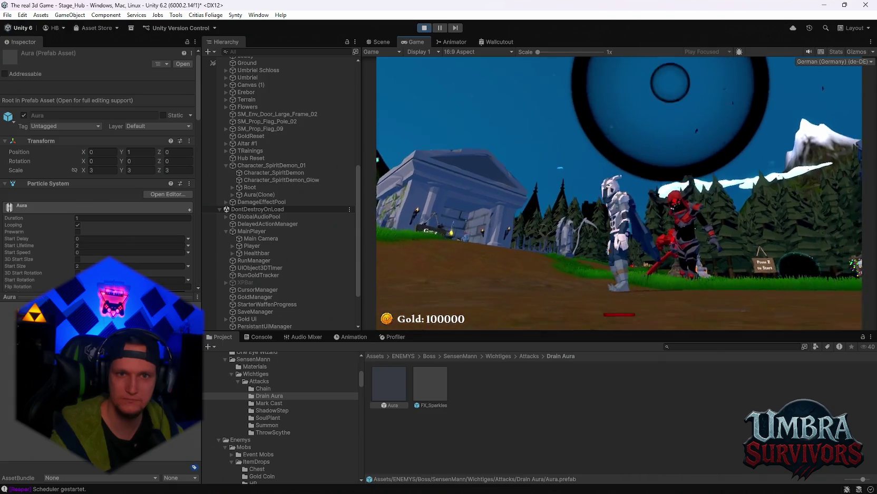
pyautogui.press('Escape')
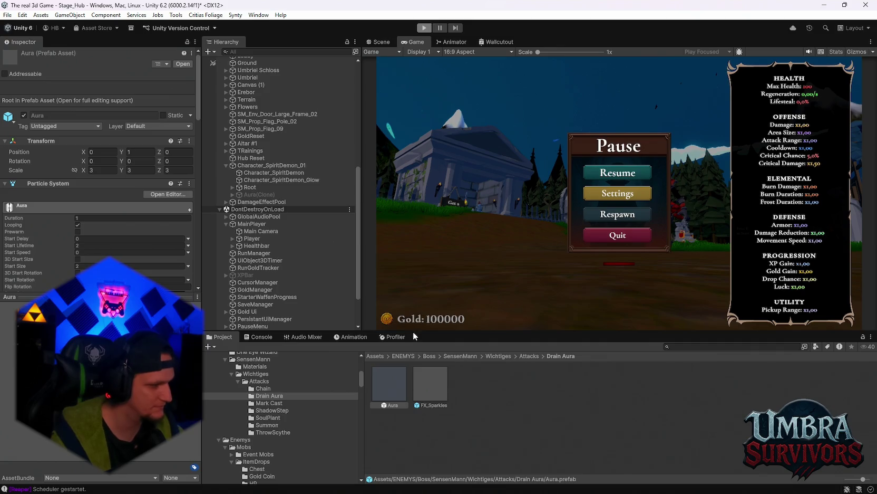
pyautogui.hotkey('ctrl', 'p')
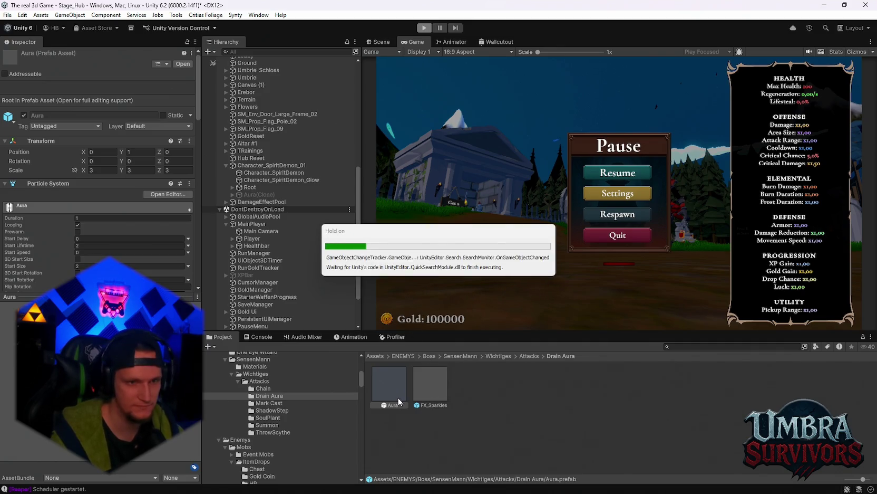
pyautogui.click(101, 170)
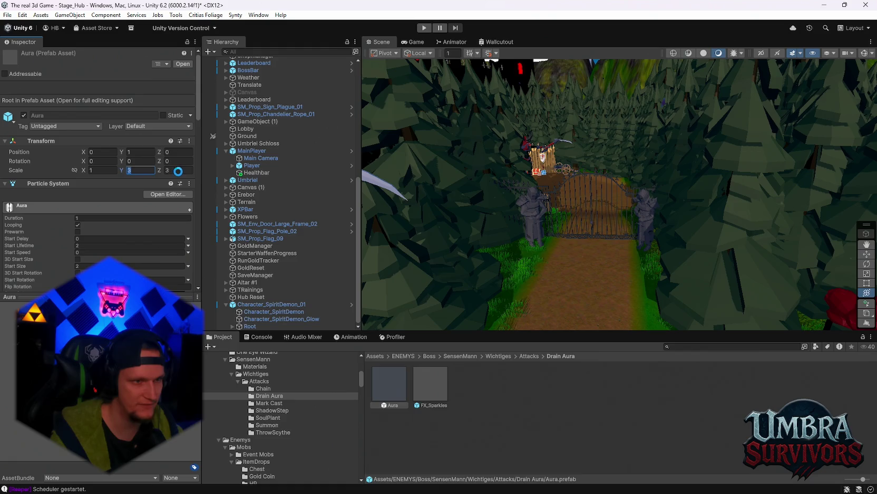
pyautogui.write('1')
# Show Character_SpiritDemon_01's Soul Mines and Soul Drain Aura settings, then start Play mode
pyautogui.click(218, 304)
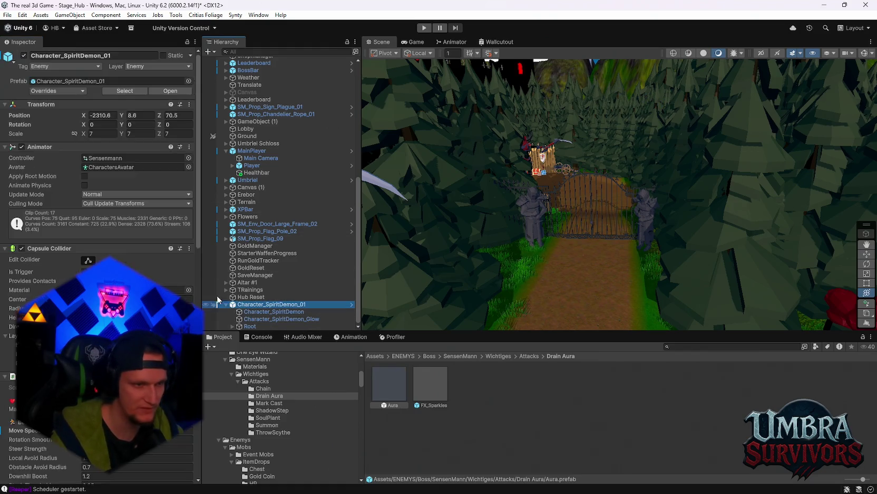
pyautogui.scroll(-15, 101, 264)
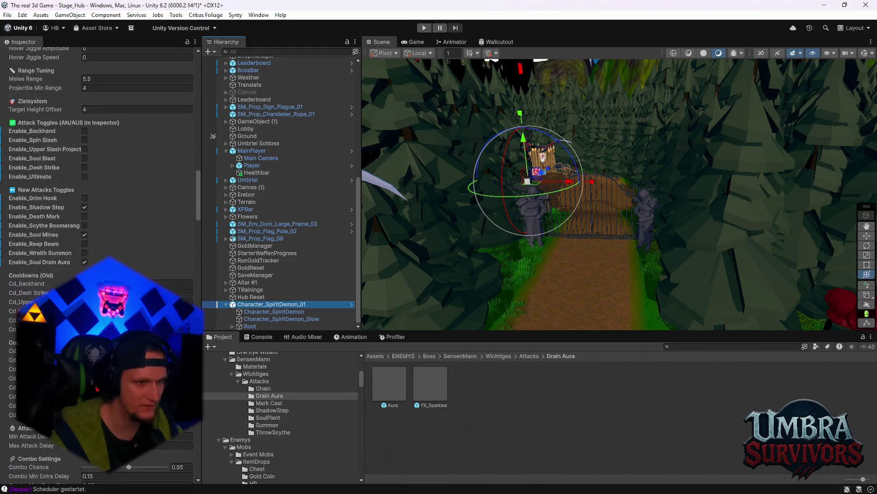
pyautogui.scroll(-15, 101, 264)
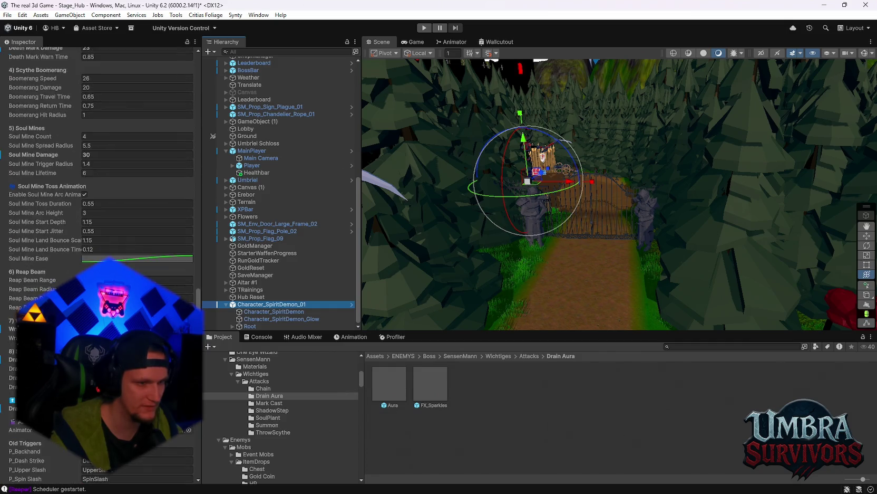
pyautogui.scroll(-5, 101, 264)
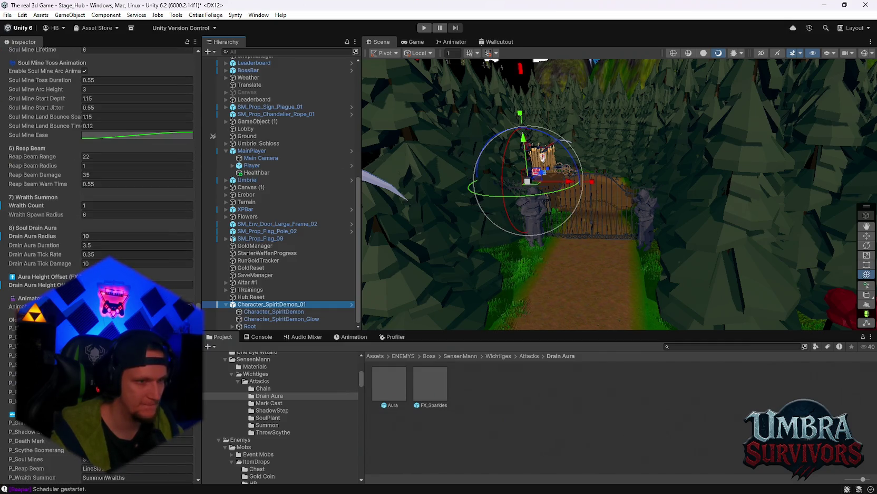
pyautogui.scroll(1, 100, 212)
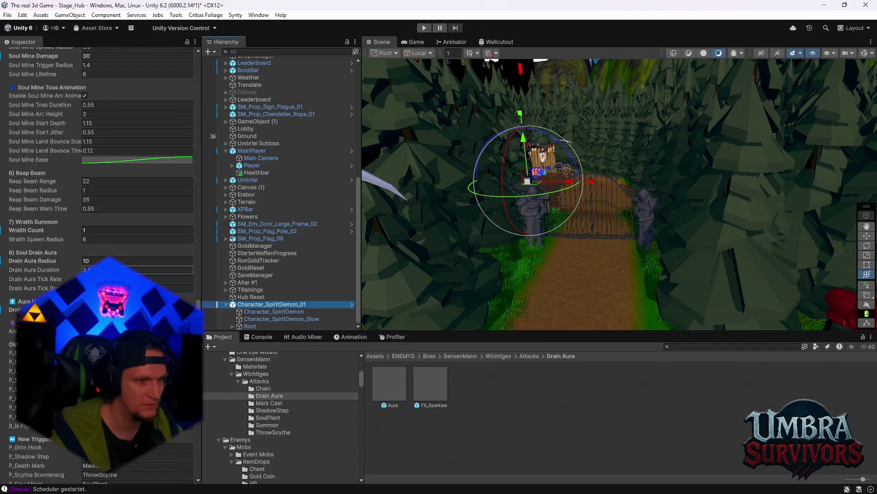
pyautogui.click(137, 260)
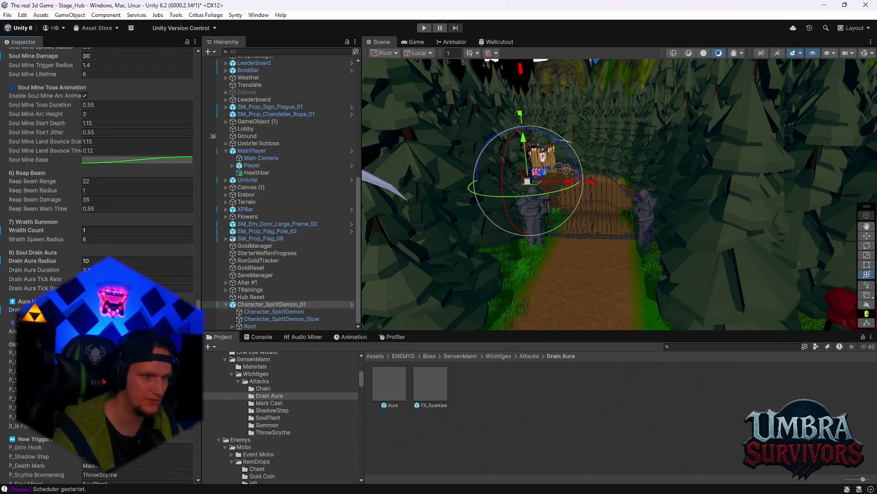
pyautogui.click(424, 27)
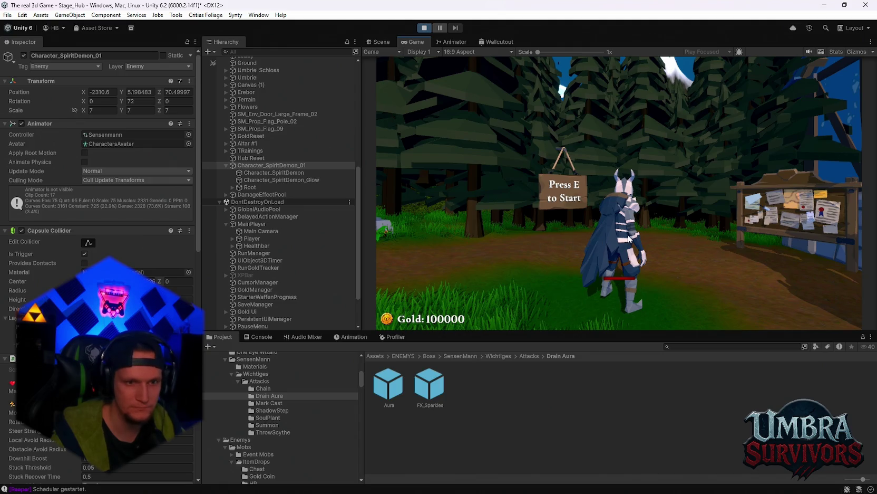
# Run the player around the Reaper boss to provoke its attacks and drain aura
pyautogui.press('w')
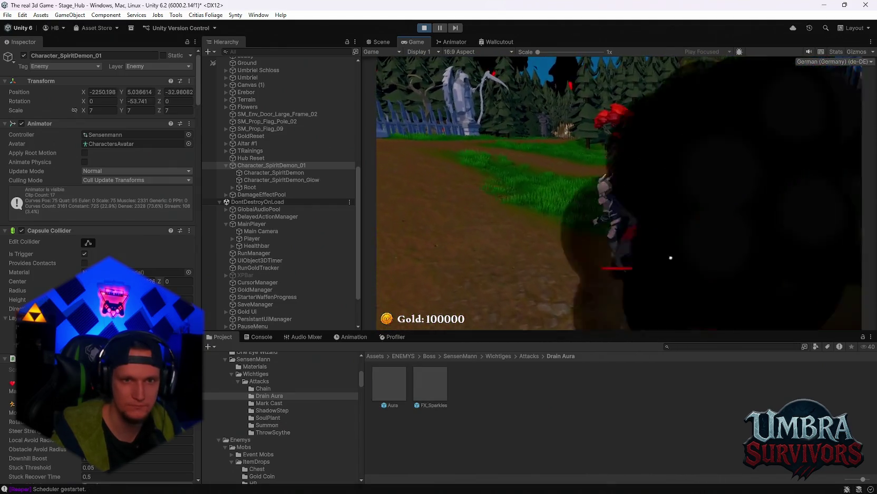
pyautogui.press('w')
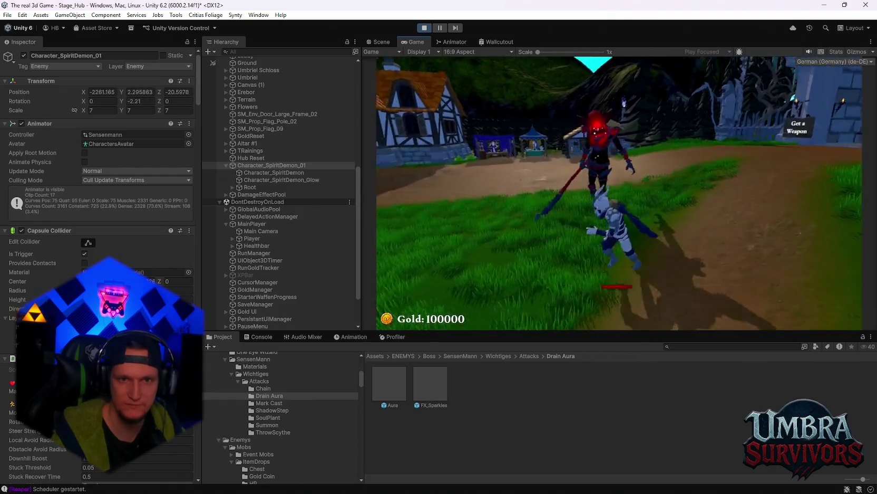
pyautogui.press('w')
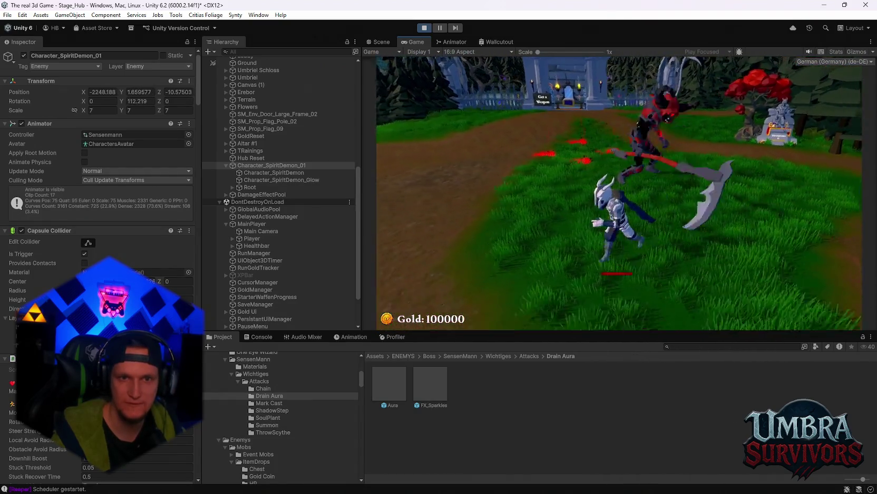
pyautogui.press('w')
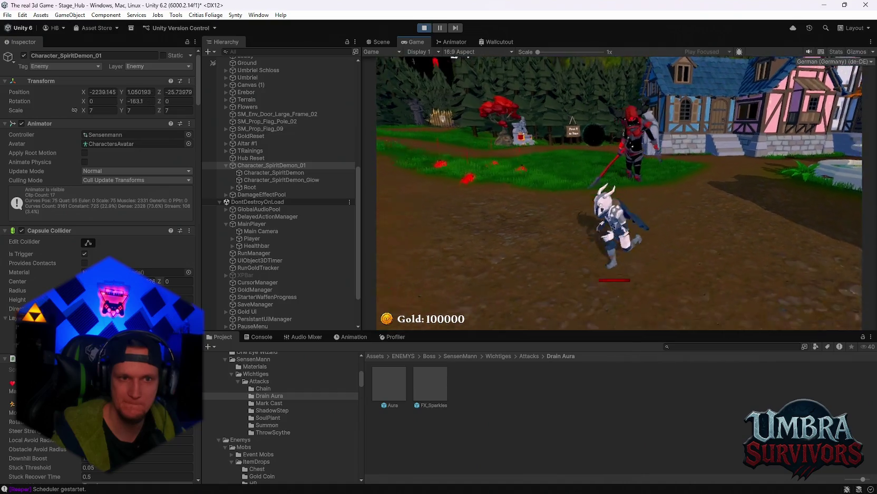
pyautogui.press('w')
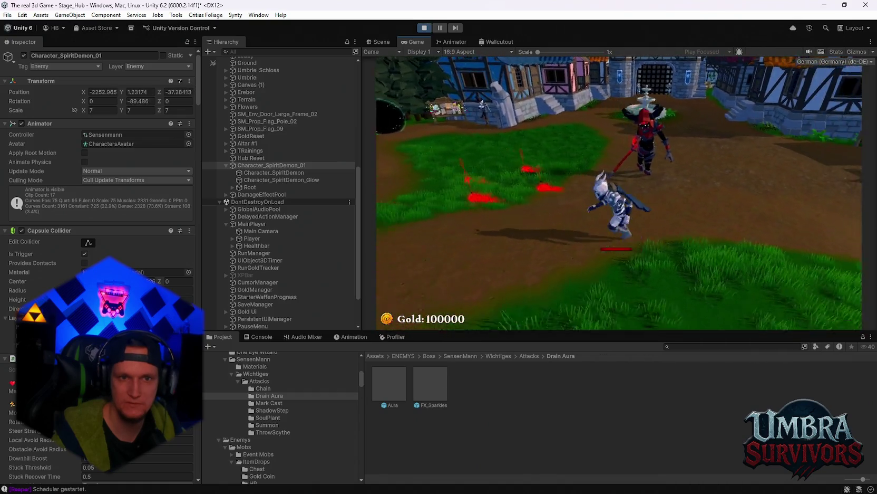
pyautogui.press('w')
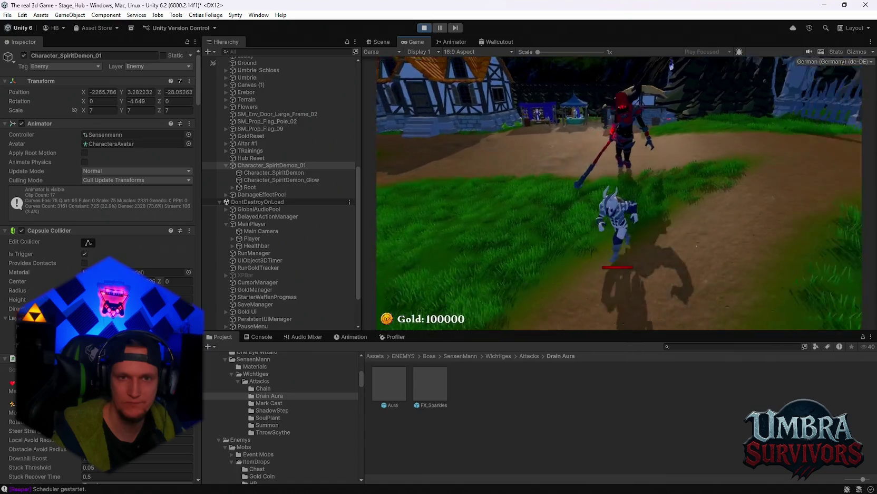
pyautogui.press('w')
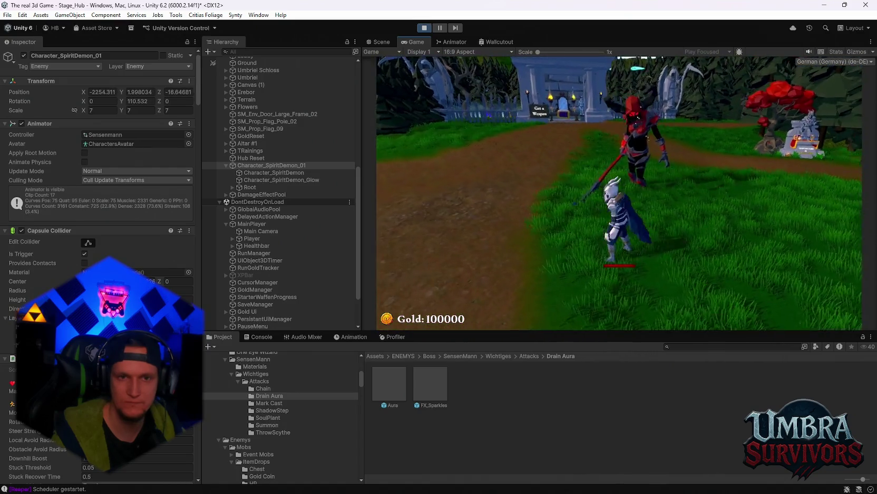
pyautogui.press('w')
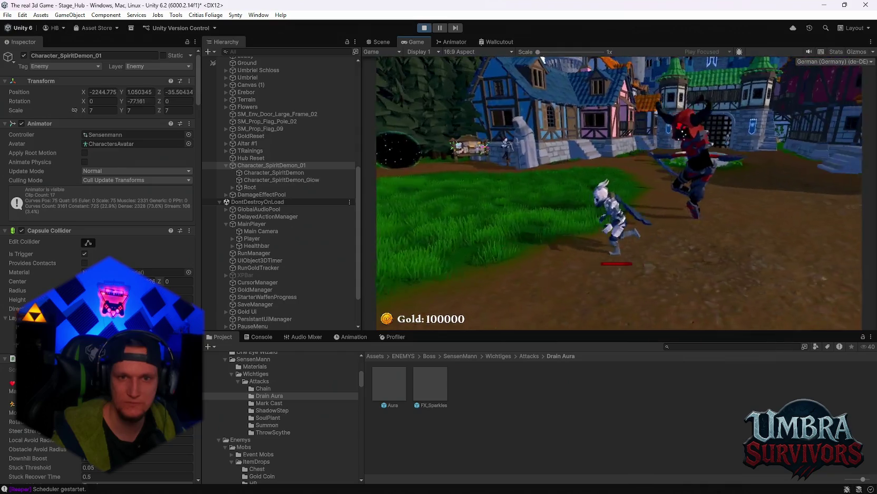
pyautogui.press('w')
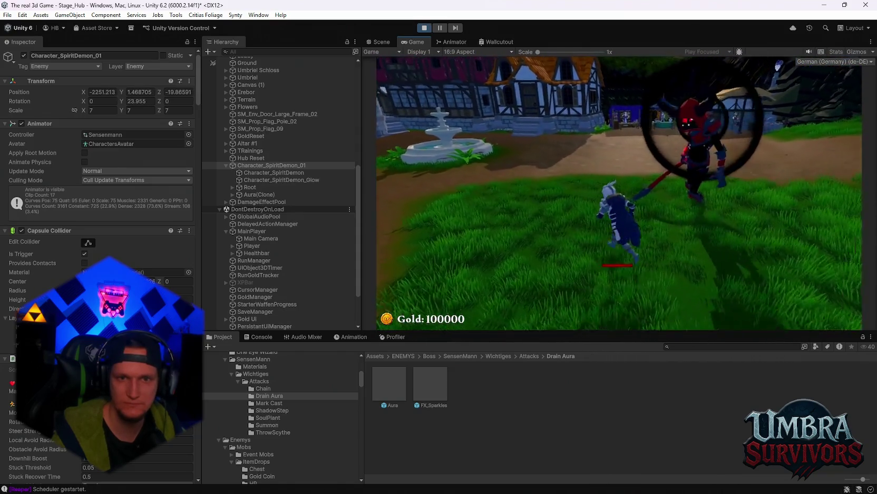
pyautogui.press('w')
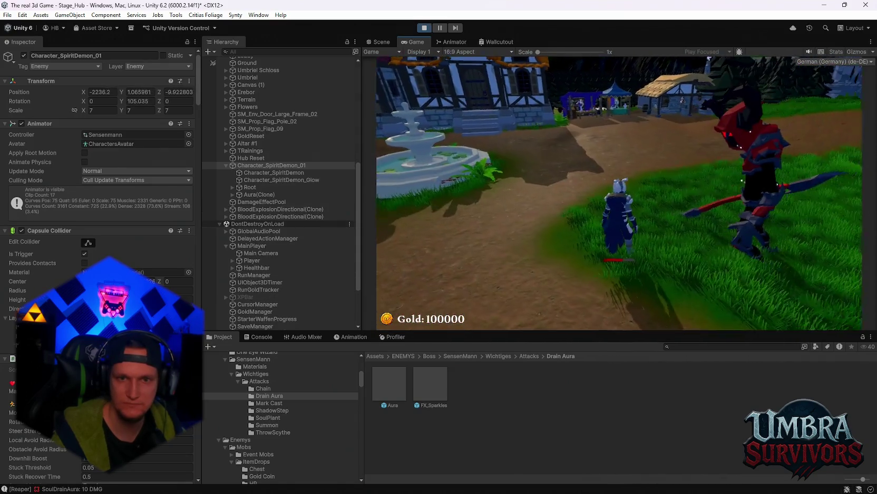
pyautogui.press('w')
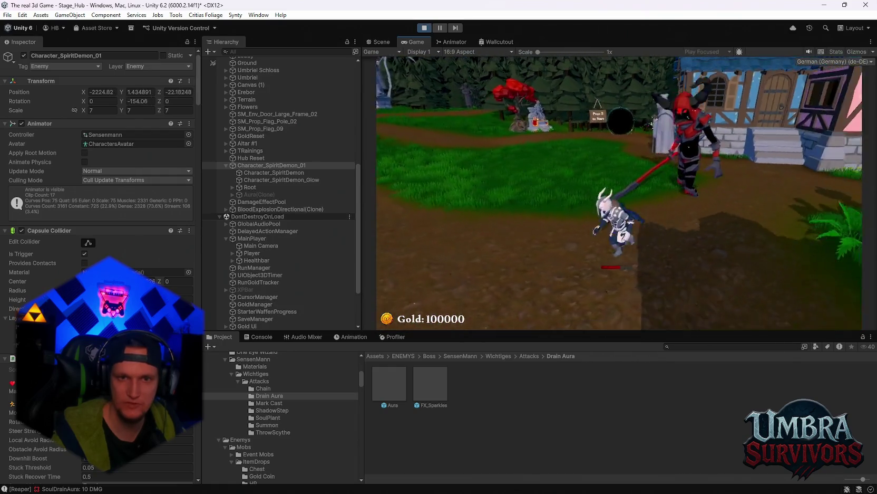
# Keep dodging the boss through the village, then pause with Esc and stop with Ctrl+P
pyautogui.press('Escape')
pyautogui.press('Escape')
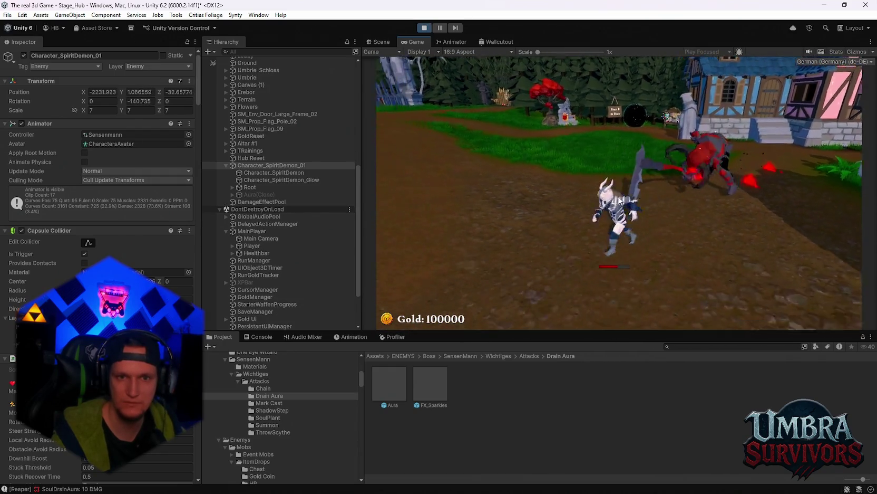
pyautogui.press('w')
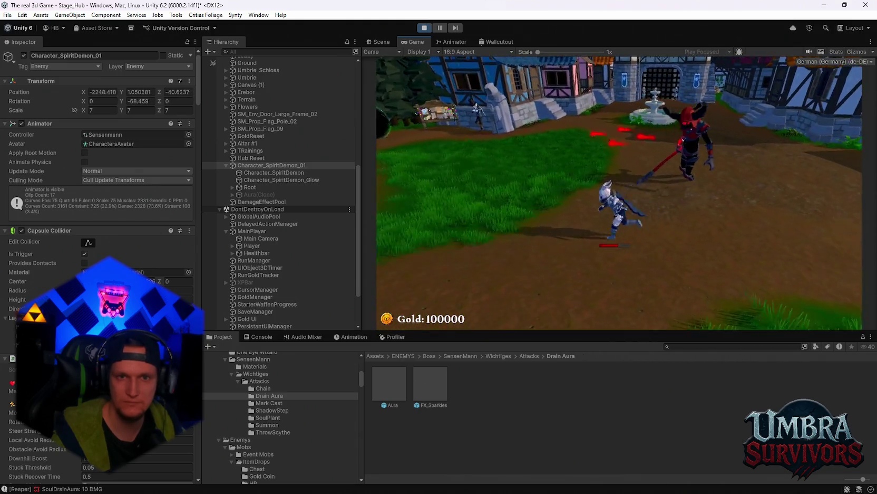
pyautogui.press('w')
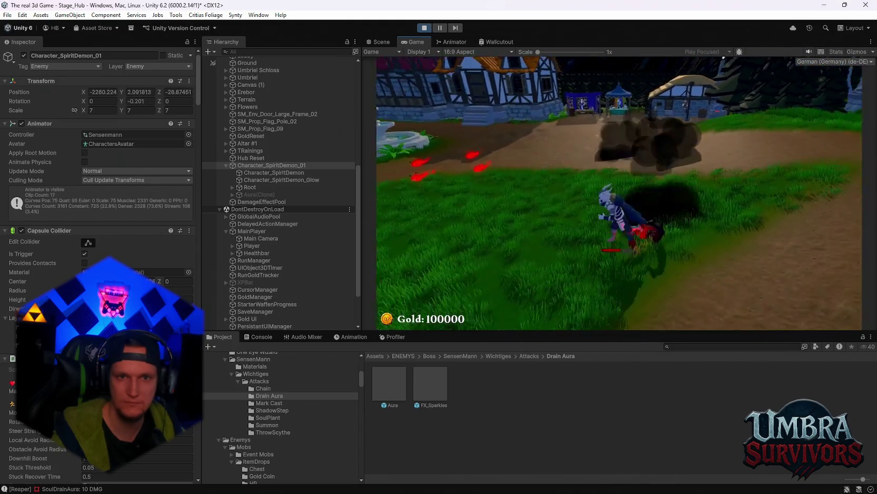
pyautogui.press('w')
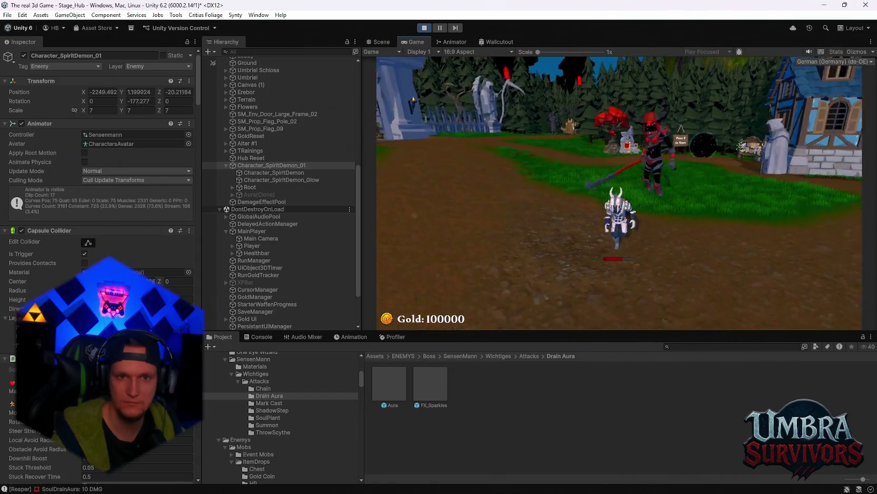
pyautogui.press('Escape')
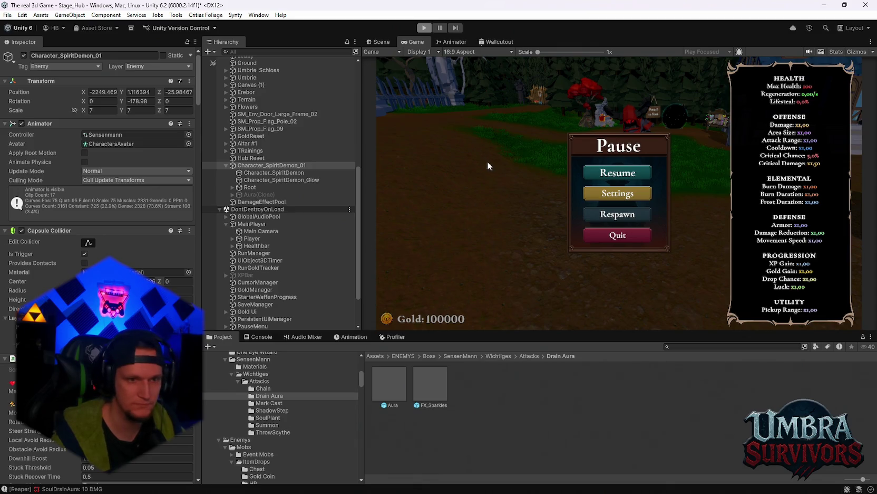
pyautogui.hotkey('ctrl', 'p')
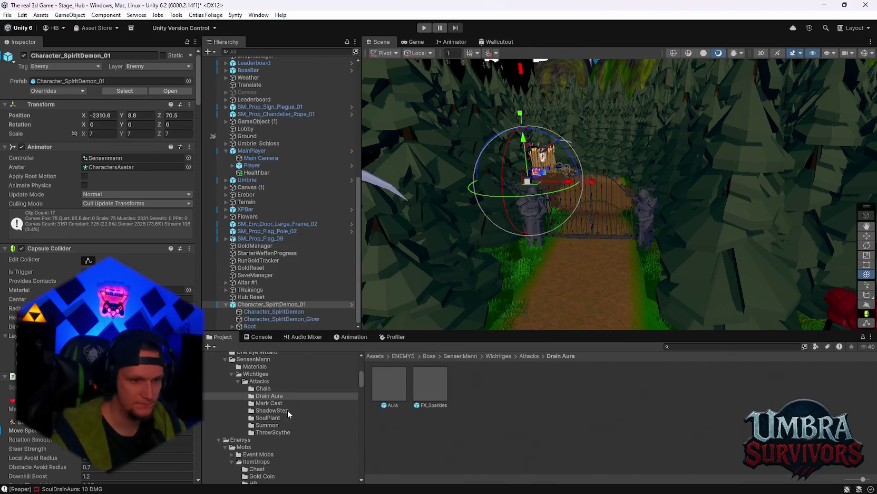
# Scroll the Spirit Demon's Inspector to the Reaper Boss_Attack System's 5) Soul Mines section
pyautogui.scroll(-5, 100, 159)
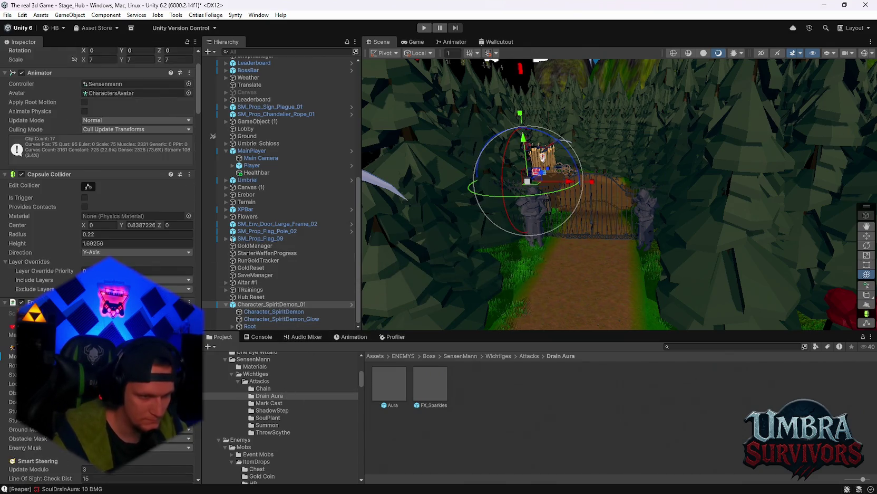
pyautogui.scroll(5, 101, 158)
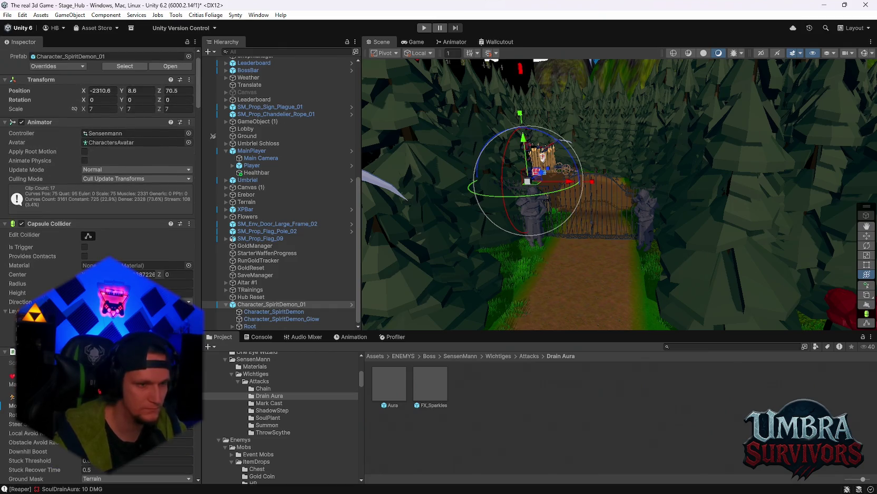
pyautogui.scroll(-2, 101, 158)
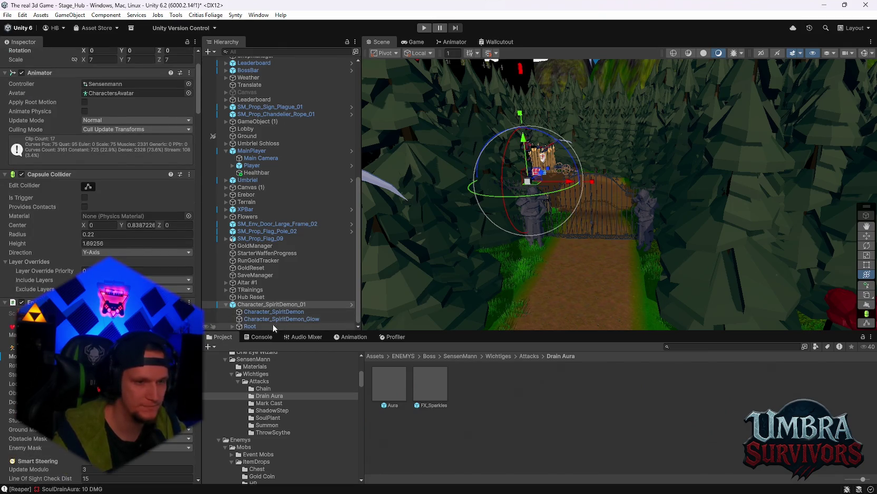
pyautogui.scroll(-10, 100, 159)
pyautogui.scroll(-6, 100, 211)
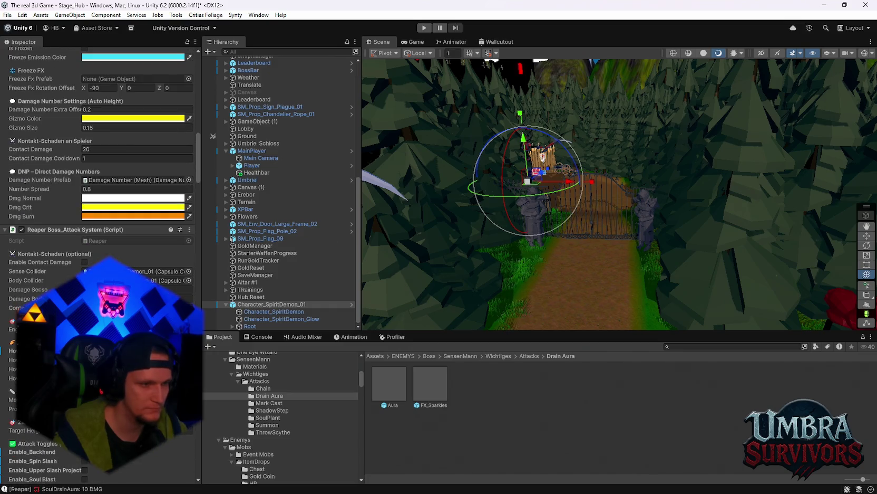
pyautogui.scroll(-15, 100, 211)
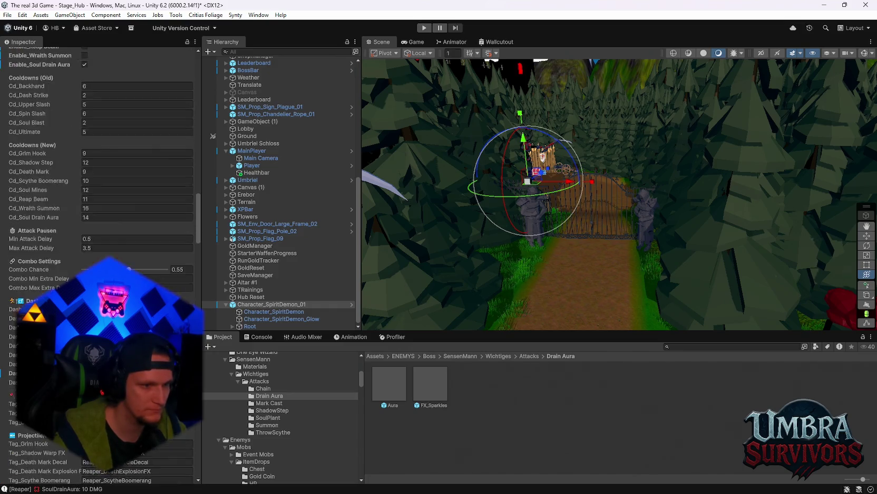
pyautogui.scroll(-12, 100, 211)
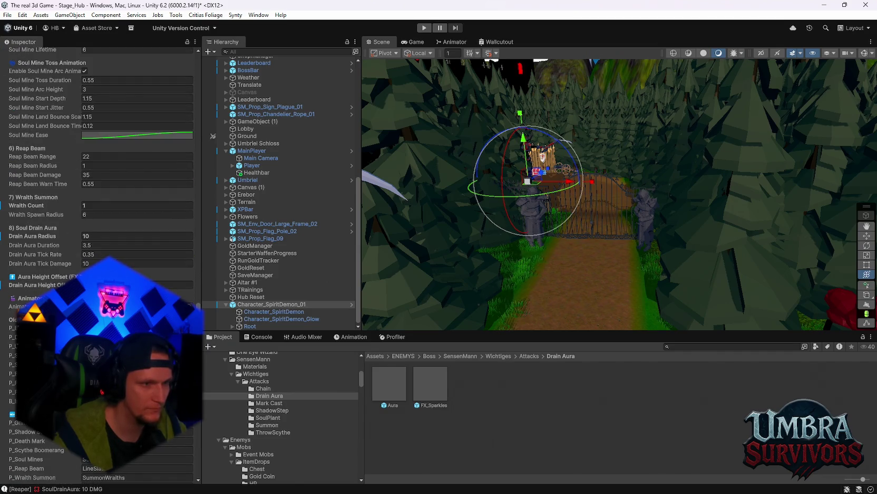
pyautogui.scroll(-9, 100, 210)
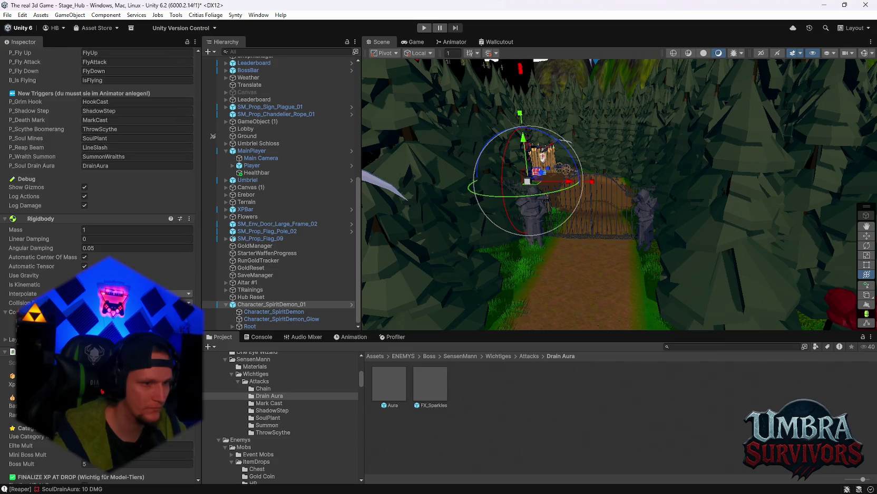
pyautogui.scroll(-8, 101, 211)
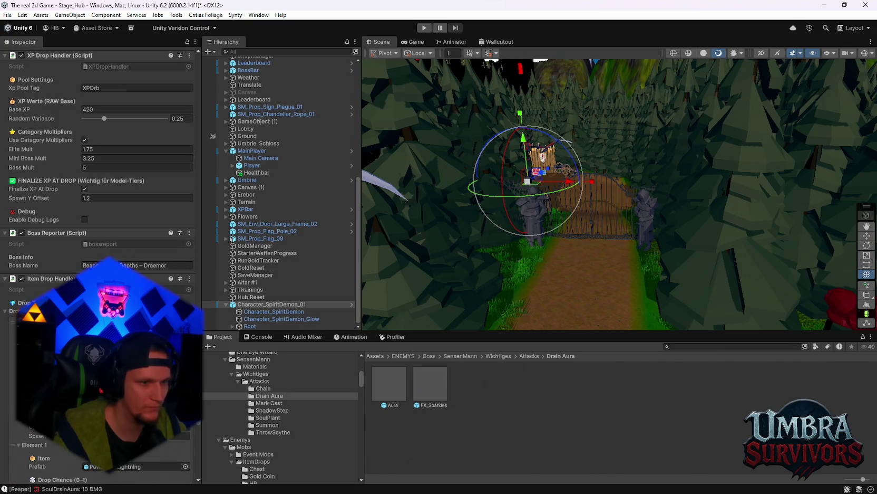
pyautogui.scroll(15, 100, 211)
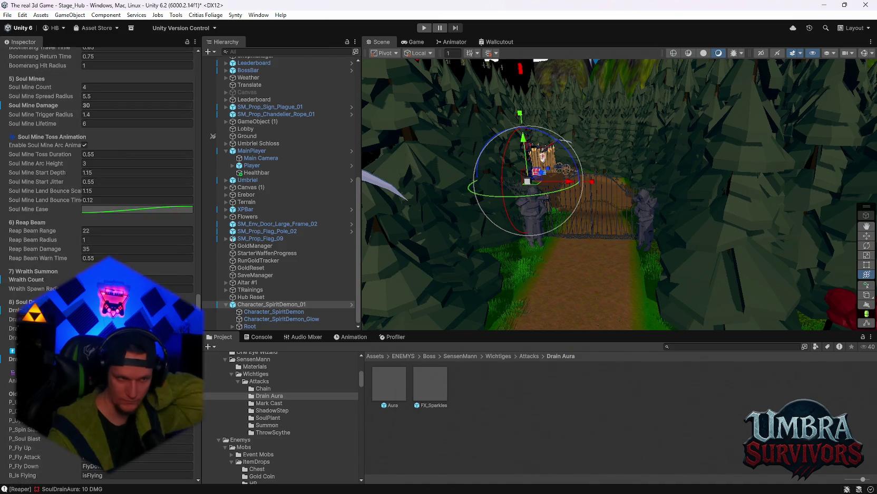
pyautogui.scroll(2, 100, 211)
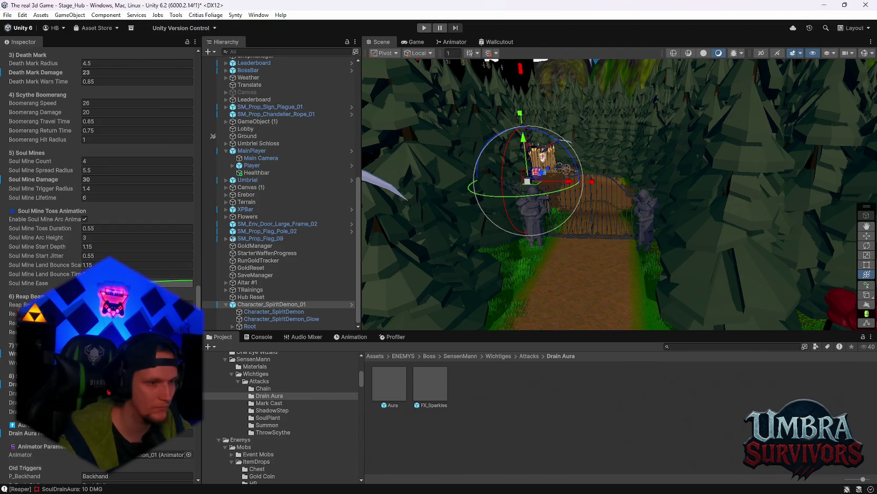
pyautogui.scroll(2, 159, 274)
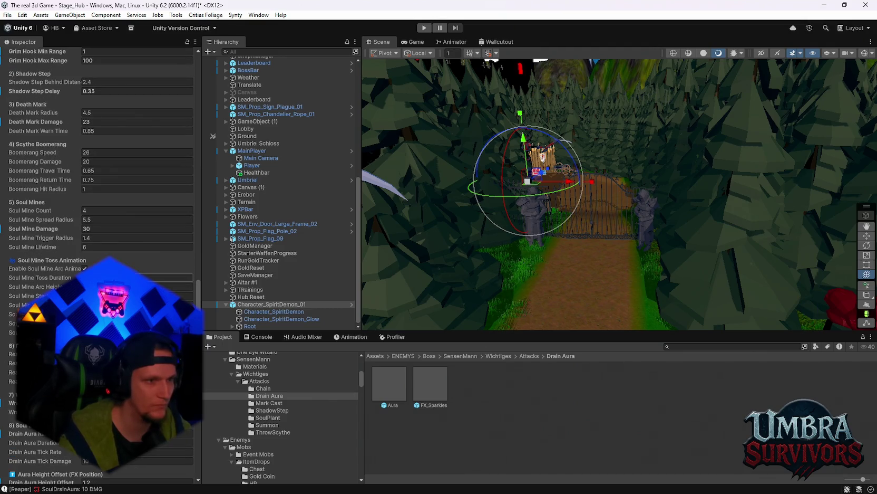
pyautogui.scroll(1, 100, 211)
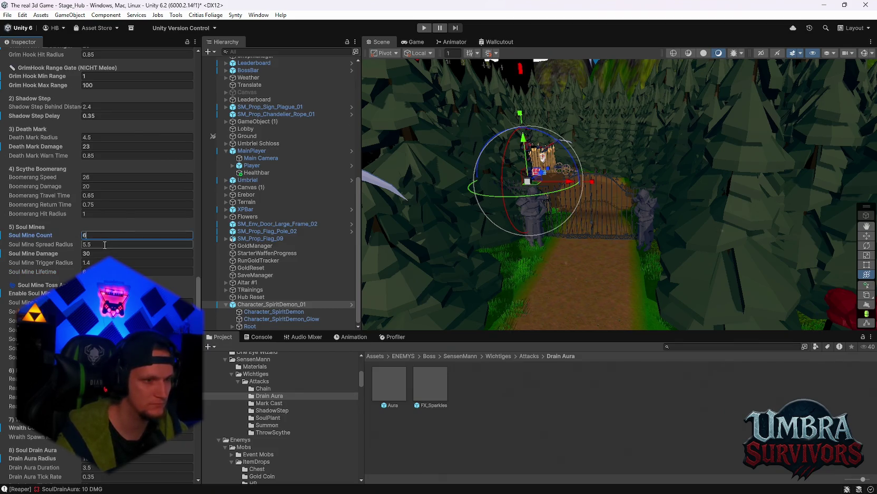
# Set Soul Mine Count to 6 and Spread Radius to 10, then inspect the Mark Cast explosion prefab
pyautogui.click(105, 244)
pyautogui.write('10')
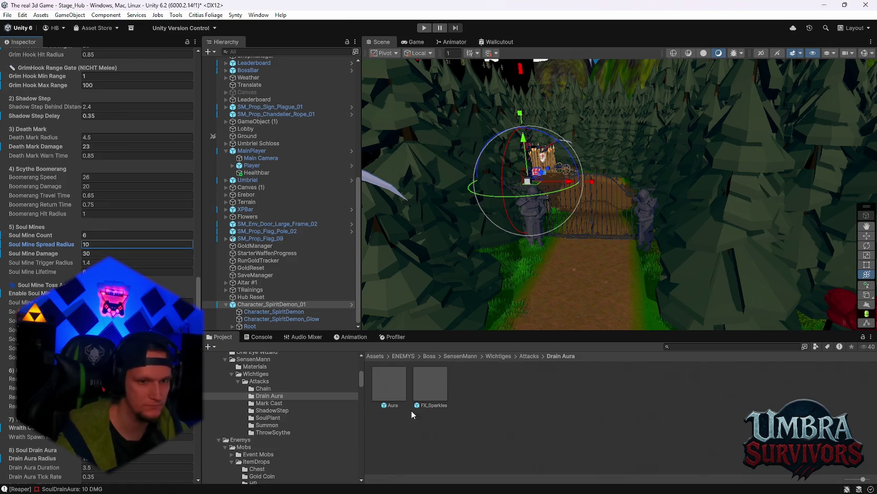
pyautogui.click(270, 417)
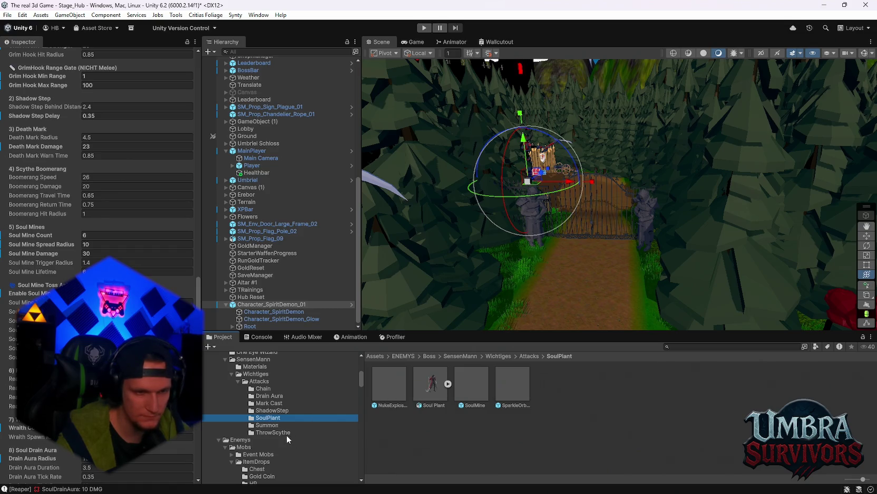
pyautogui.click(273, 403)
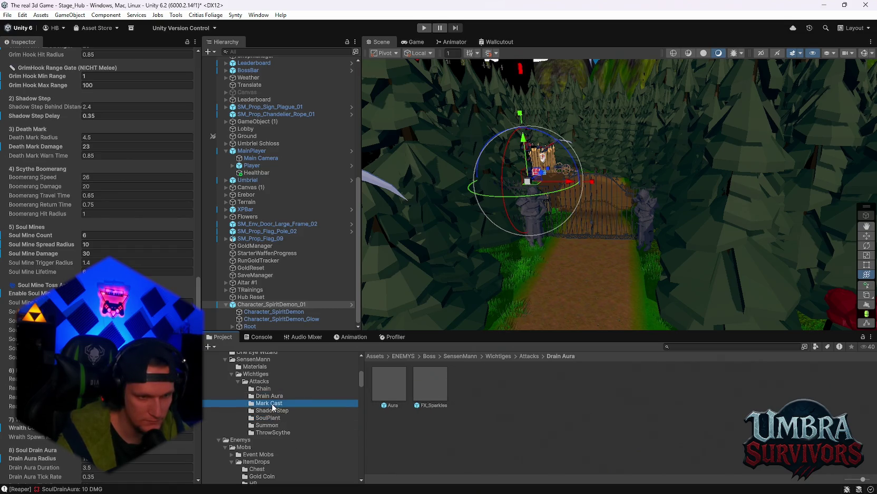
pyautogui.click(473, 394)
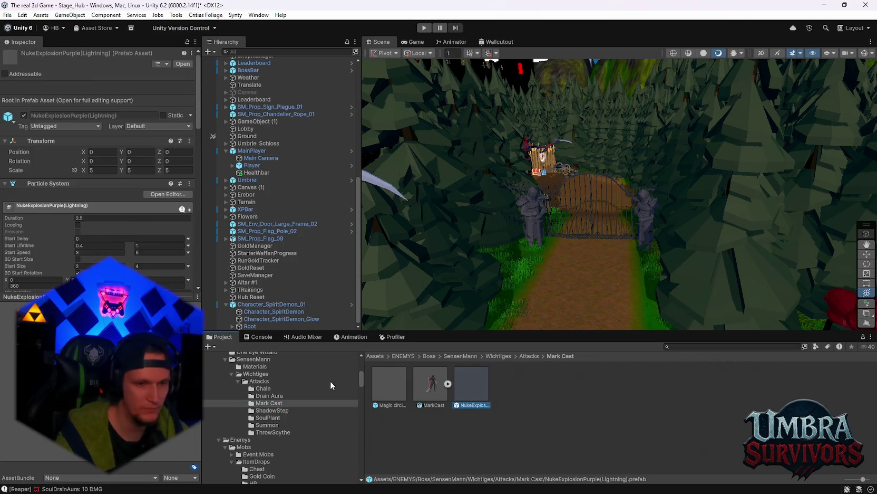
# Scale the SoulPlant NukeExplosionPurple(Lightning) prefab to 6 on all axes and start a test run
pyautogui.click(273, 417)
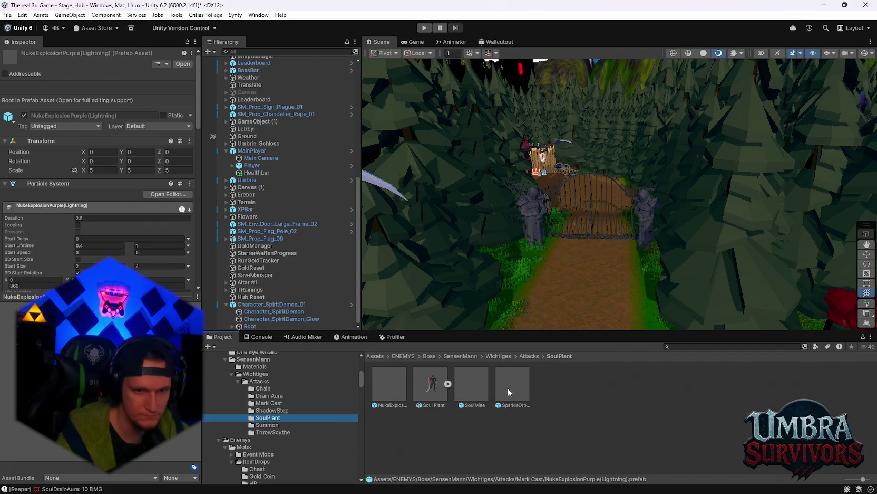
pyautogui.click(474, 385)
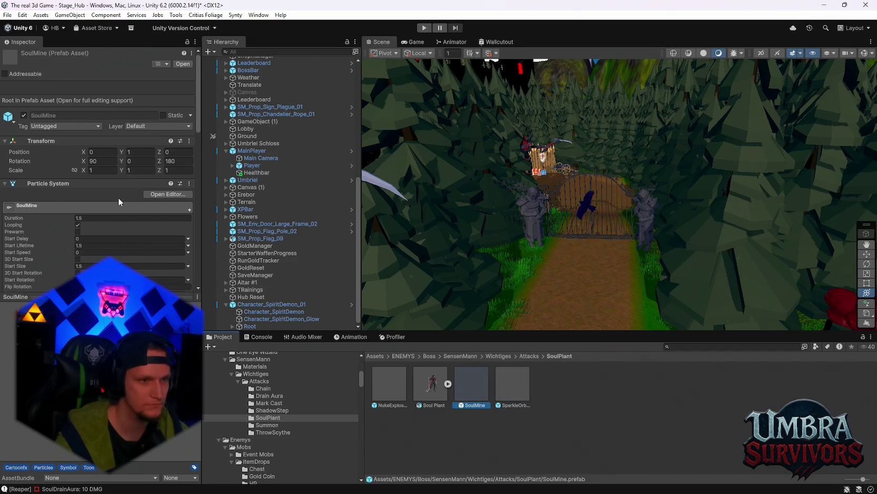
pyautogui.click(389, 383)
pyautogui.click(101, 170)
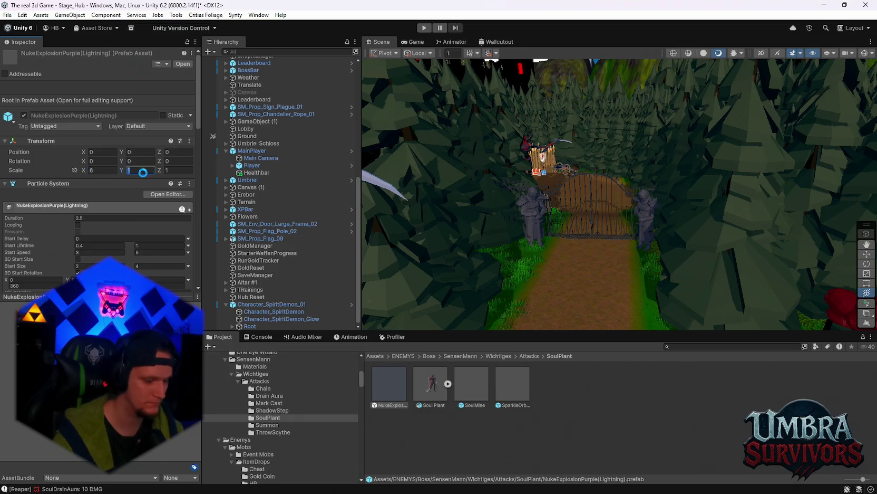
pyautogui.write('66')
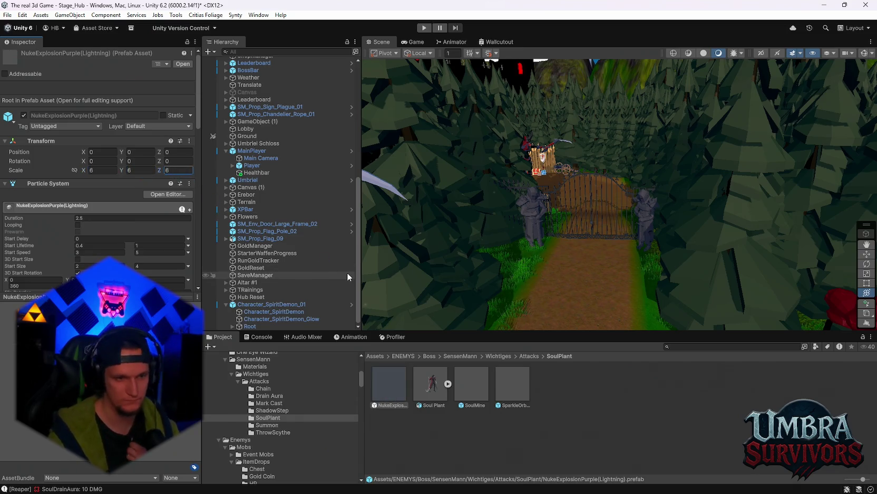
pyautogui.click(274, 410)
pyautogui.click(271, 403)
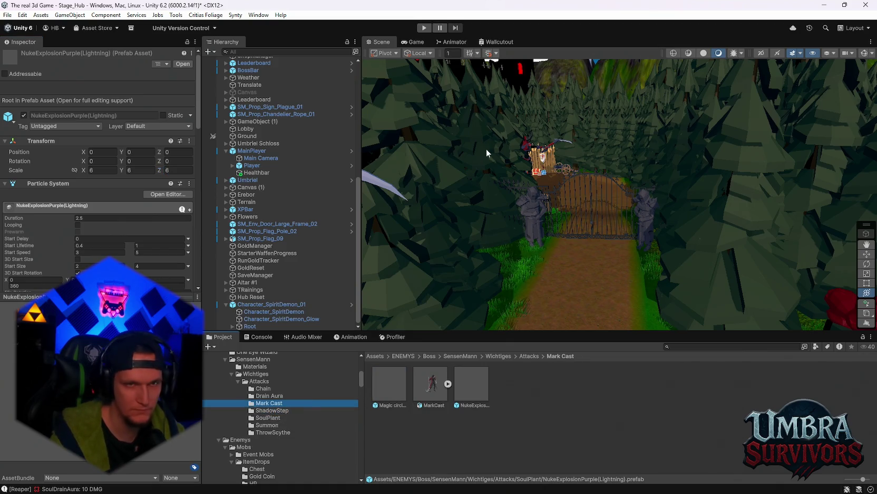
pyautogui.click(424, 29)
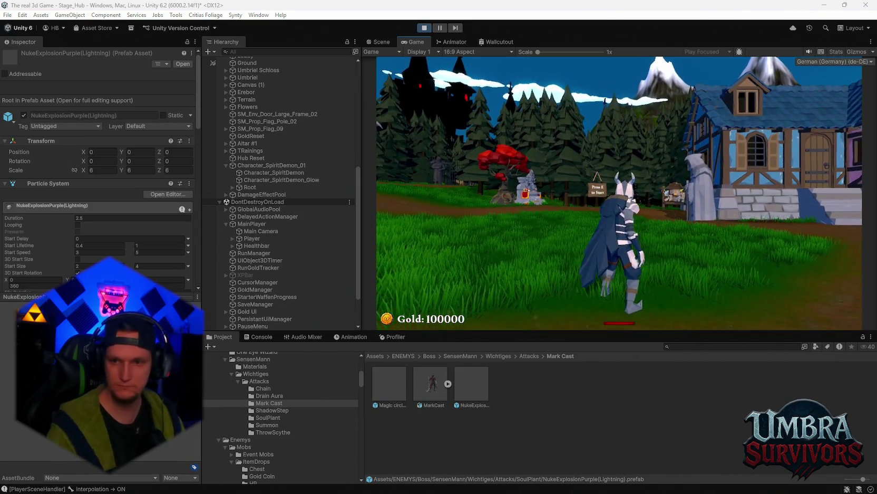
# Run the player across the hub toward the village gate to trigger boss attacks, then pause and stop
pyautogui.press('a')
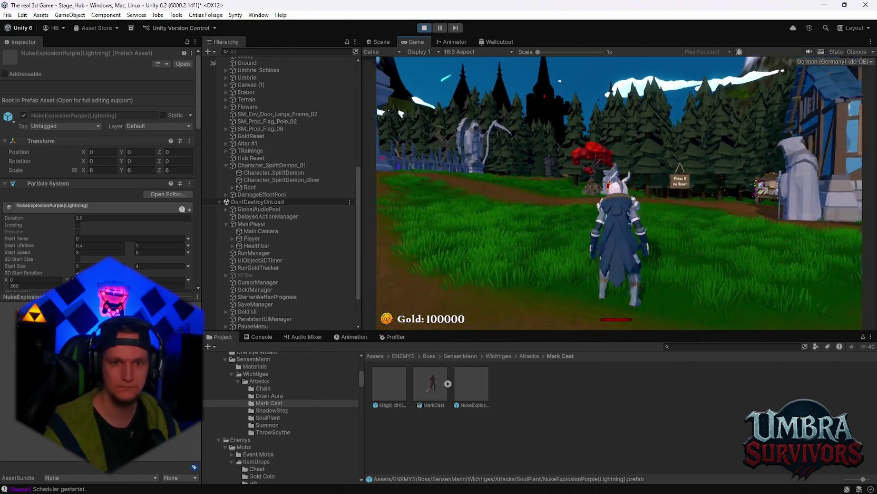
pyautogui.press('a')
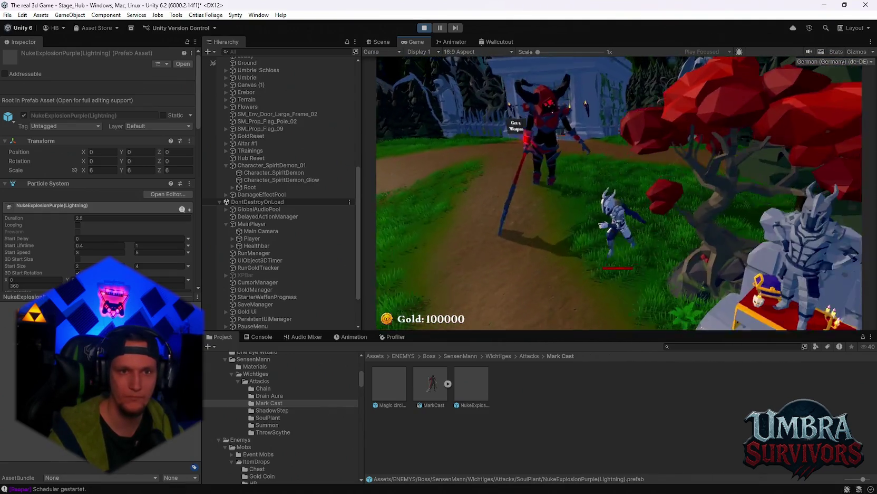
pyautogui.press('d')
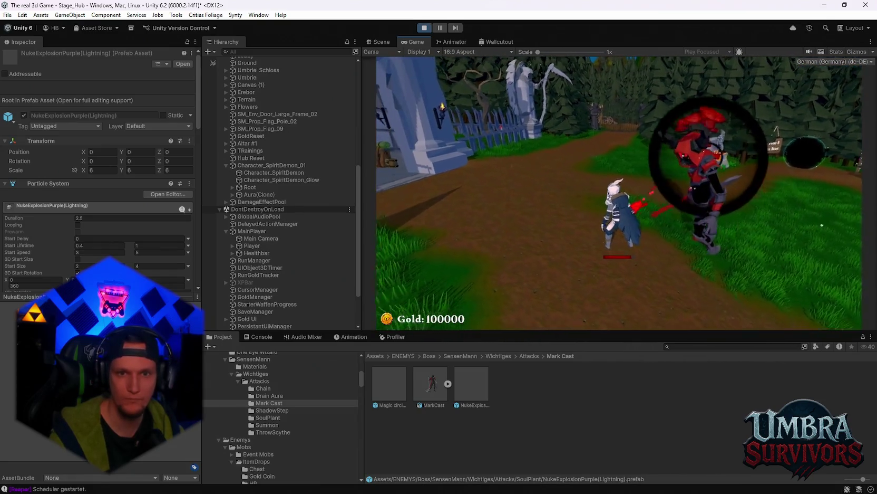
pyautogui.press('w')
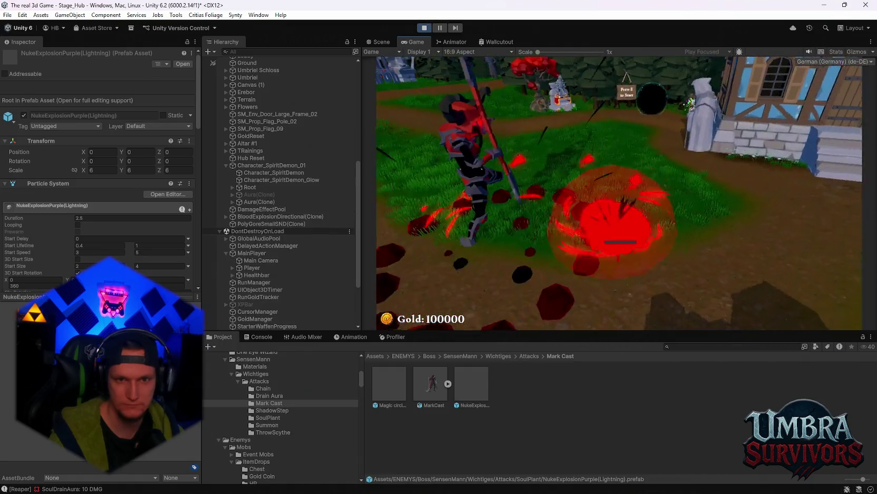
pyautogui.press('Escape')
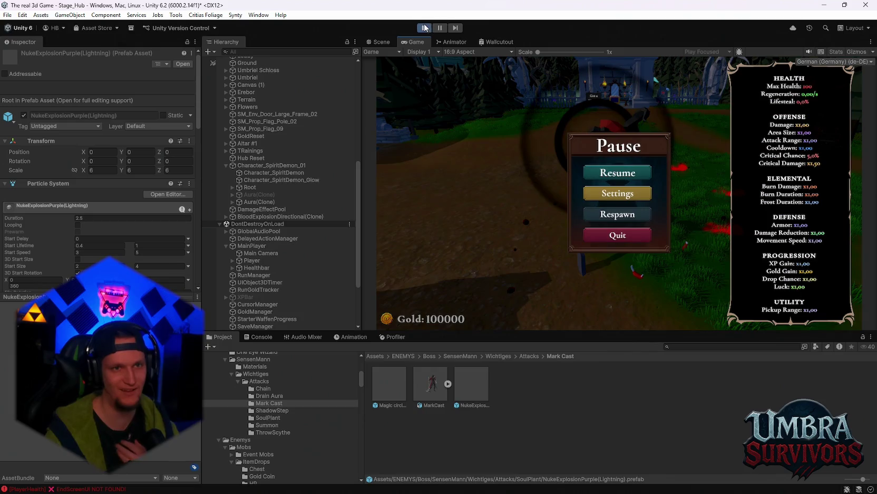
pyautogui.click(424, 28)
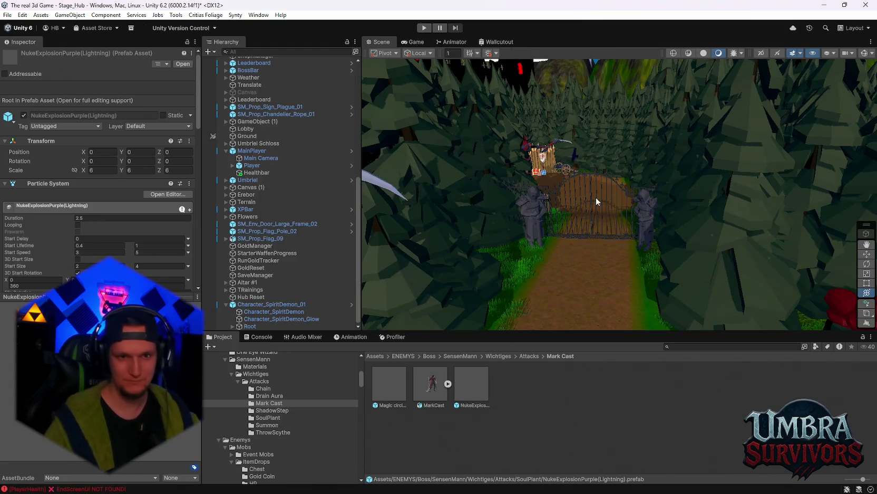
# Open the SoulMine prefab from SoulPlant and set its Transform Rotation X to 0, trying 90 along the way
pyautogui.moveTo(595, 198)
pyautogui.mouseDown()
pyautogui.moveTo(593, 175)
pyautogui.moveTo(562, 217)
pyautogui.moveTo(516, 254)
pyautogui.mouseUp()
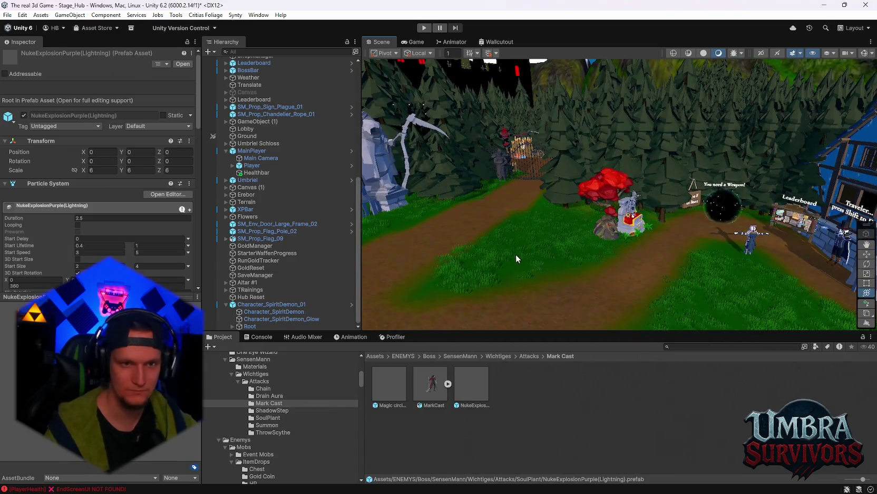
pyautogui.click(270, 417)
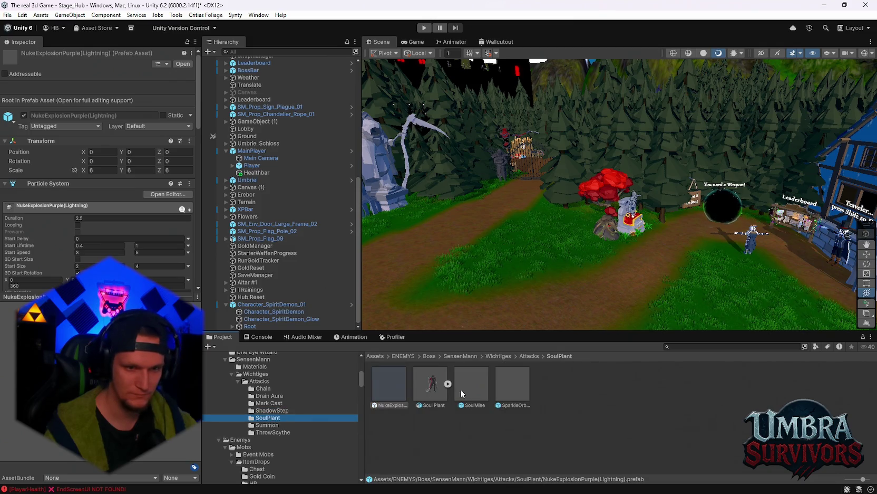
pyautogui.doubleClick(476, 385)
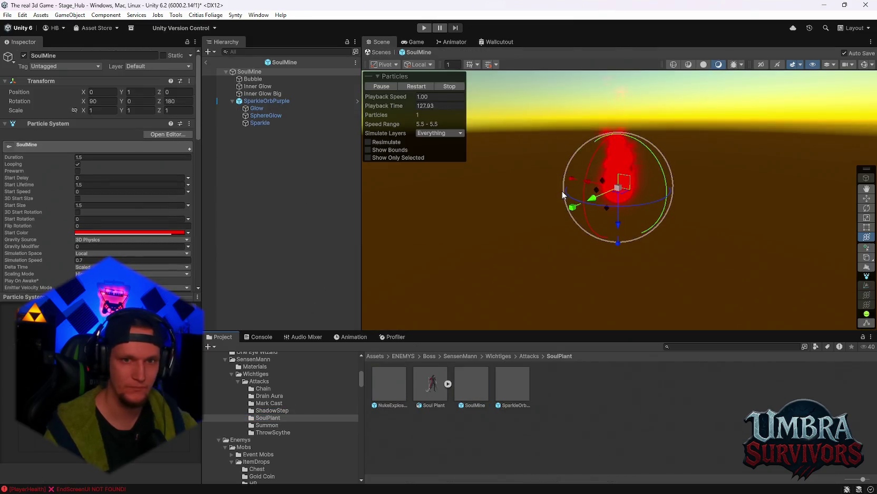
pyautogui.moveTo(548, 190)
pyautogui.mouseDown()
pyautogui.moveTo(499, 198)
pyautogui.moveTo(576, 203)
pyautogui.mouseUp()
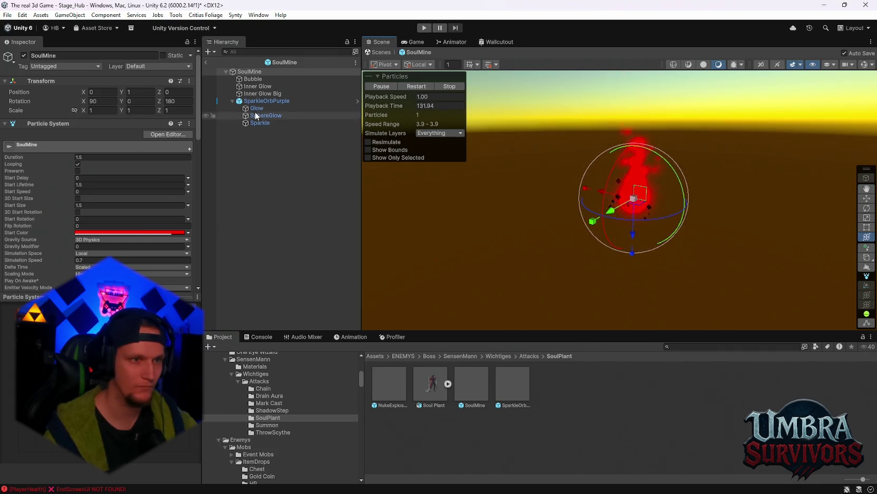
pyautogui.click(101, 101)
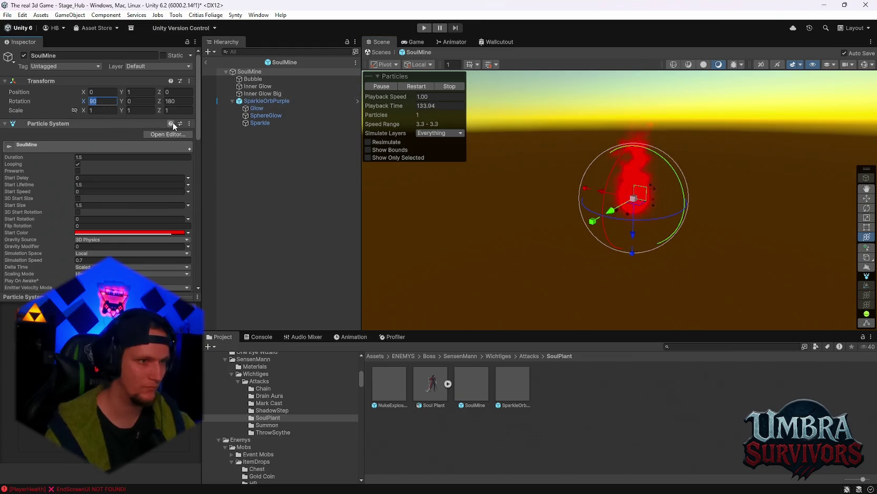
pyautogui.write('0')
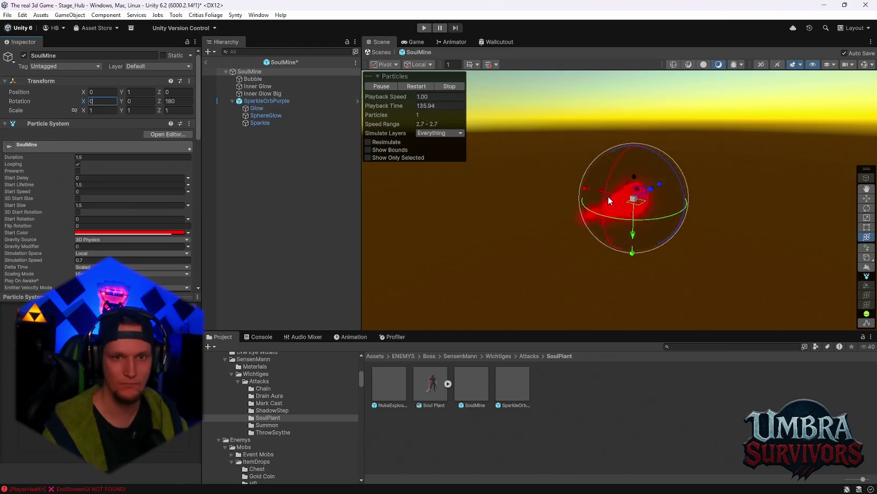
pyautogui.press('Return')
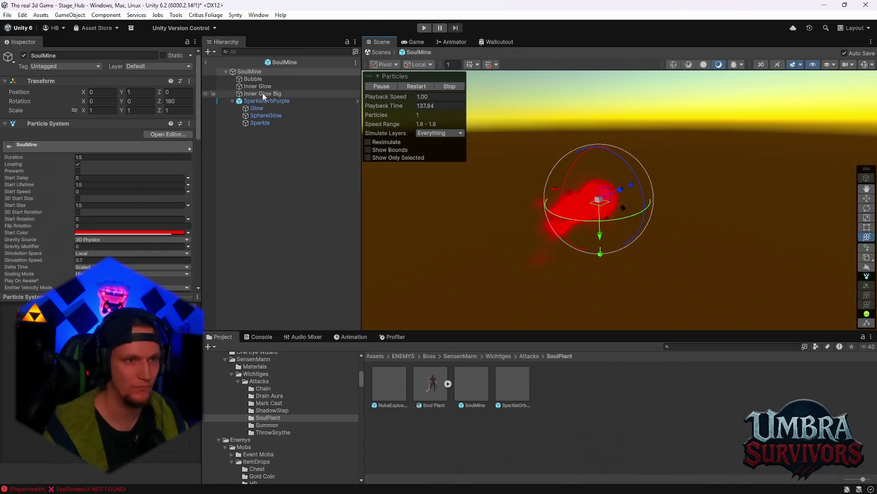
pyautogui.moveTo(576, 173)
pyautogui.mouseDown()
pyautogui.moveTo(603, 148)
pyautogui.moveTo(745, 91)
pyautogui.mouseUp()
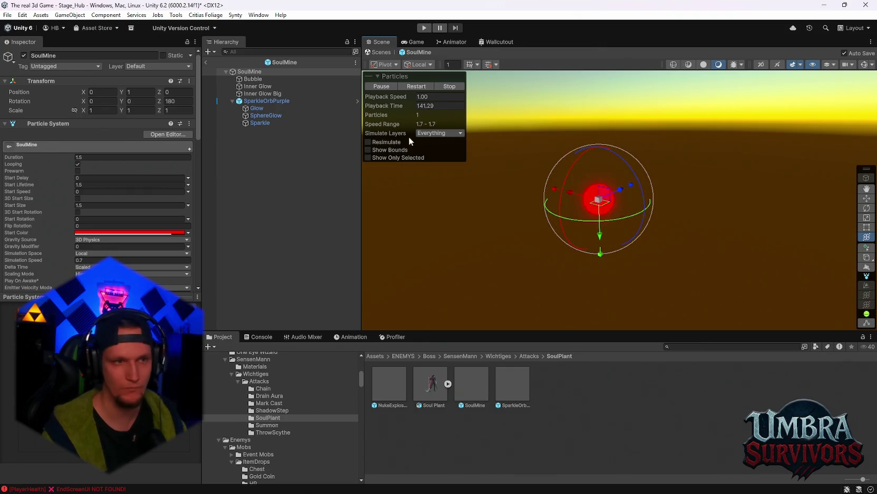
pyautogui.doubleClick(102, 101)
pyautogui.write('90')
pyautogui.press('Return')
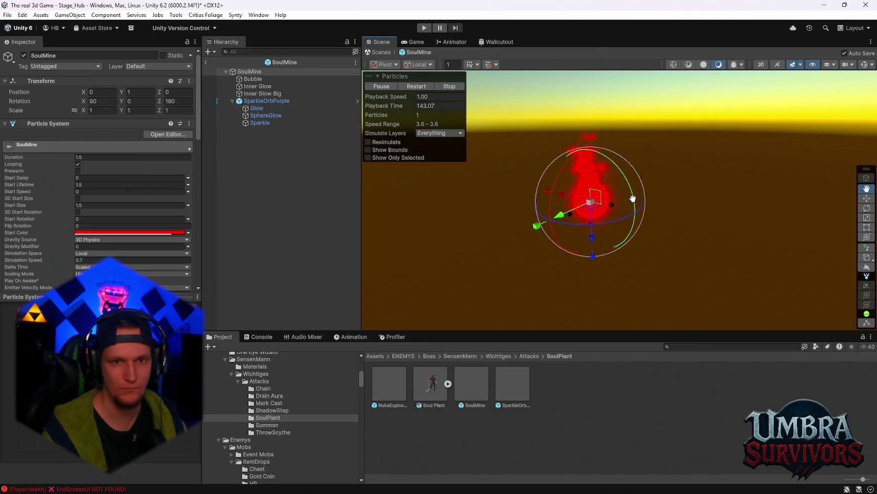
pyautogui.doubleClick(103, 101)
pyautogui.press('BackSpace')
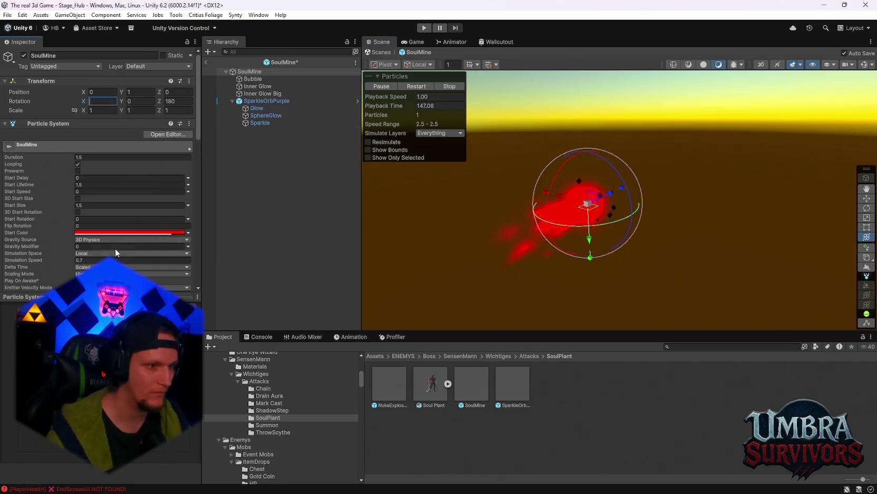
# Give the Inner Glow particles a Gravity Modifier of -1 so the red glow drifts upward
pyautogui.click(90, 246)
pyautogui.write('1')
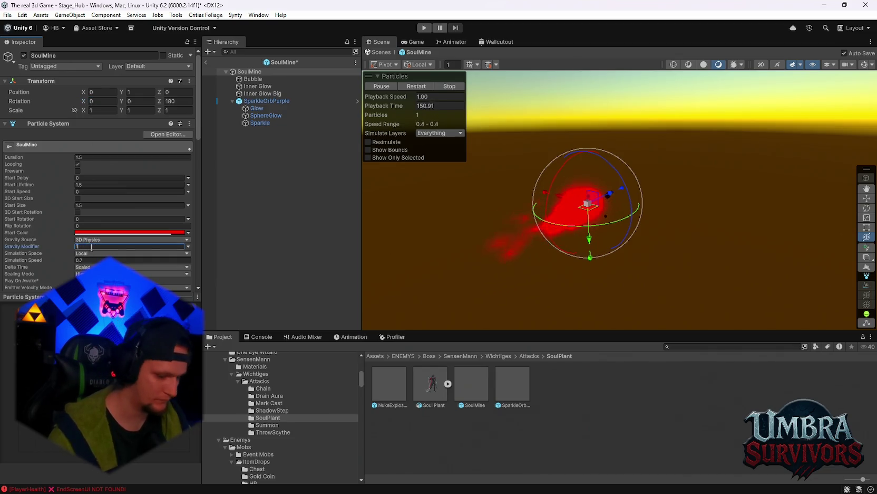
pyautogui.write('-10')
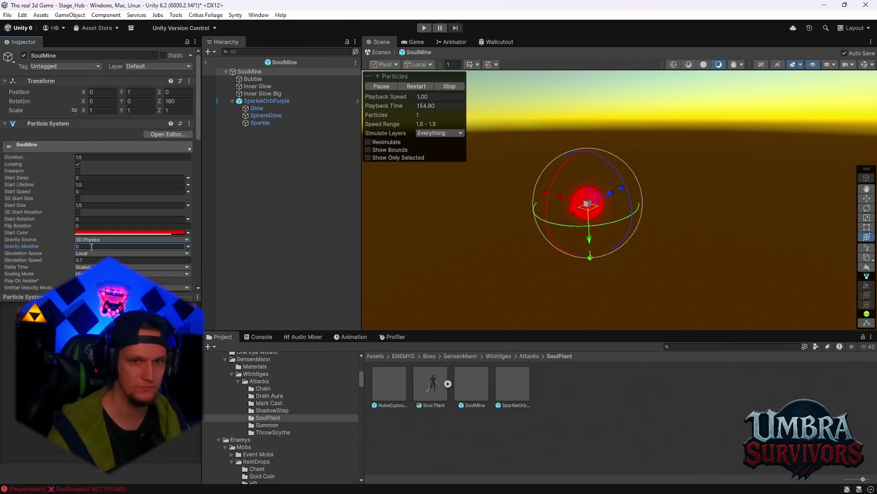
pyautogui.press('BackSpace')
pyautogui.press('BackSpace')
pyautogui.press('BackSpace')
pyautogui.write('0')
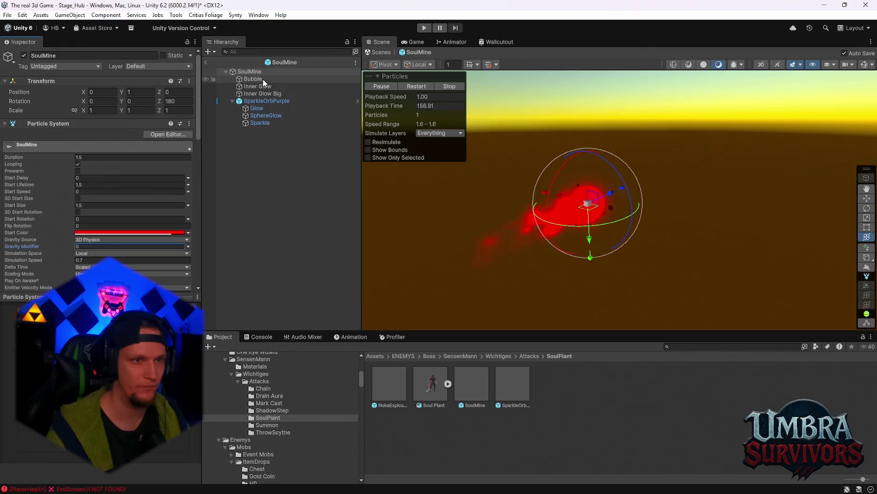
pyautogui.click(267, 86)
pyautogui.click(89, 246)
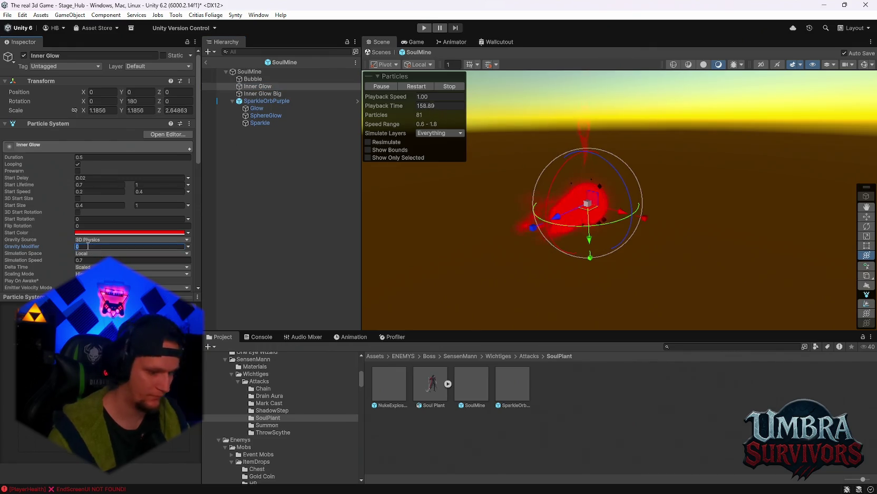
pyautogui.write('-1')
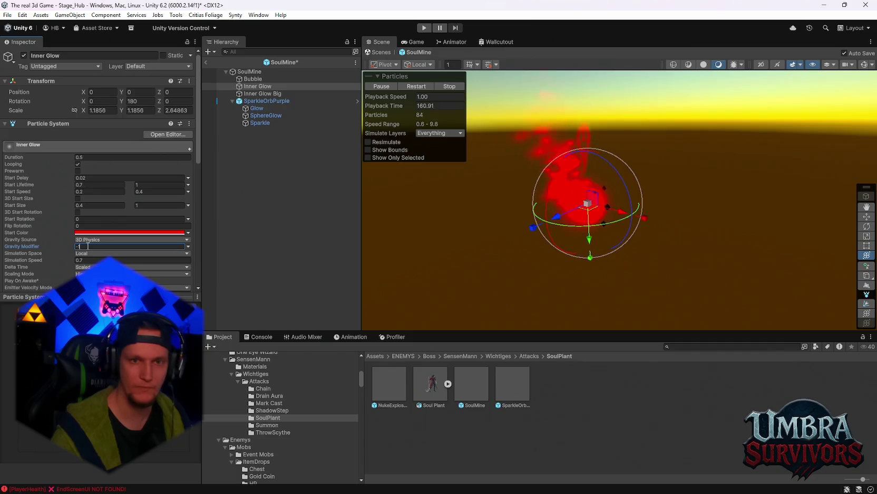
pyautogui.write('2')
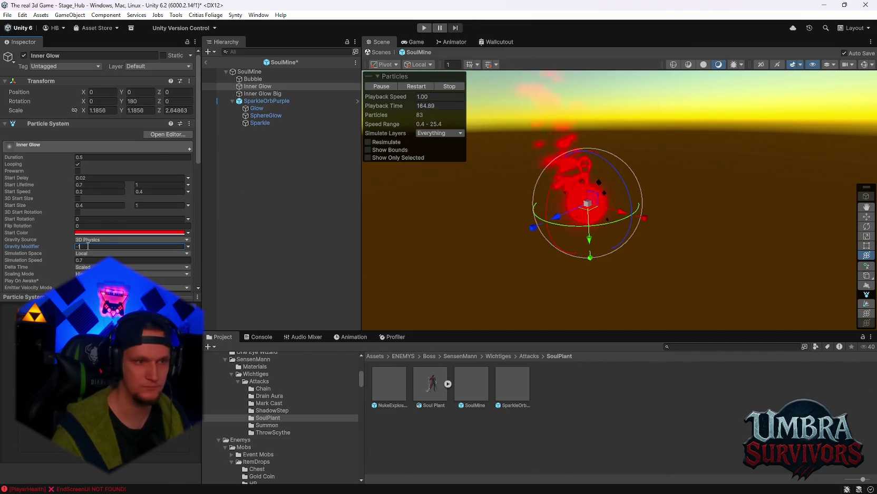
pyautogui.moveTo(614, 180); pyautogui.dragTo(564, 178)
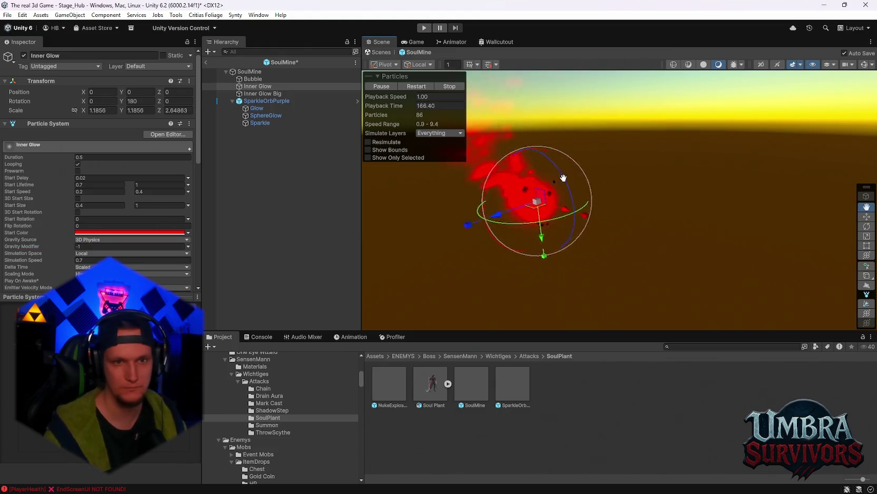
pyautogui.rightClick(444, 184)
pyautogui.moveTo(686, 172)
pyautogui.mouseDown()
pyautogui.moveTo(536, 165)
pyautogui.moveTo(445, 182)
pyautogui.moveTo(533, 209)
pyautogui.moveTo(641, 216)
pyautogui.moveTo(580, 220)
pyautogui.mouseUp()
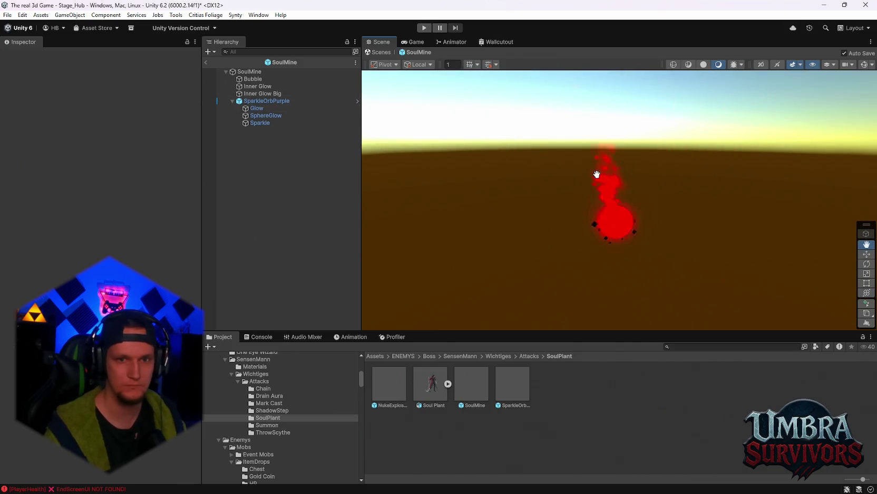
# Exit Prefab Mode back to the hub village scene and show the empty Console log
pyautogui.click(207, 62)
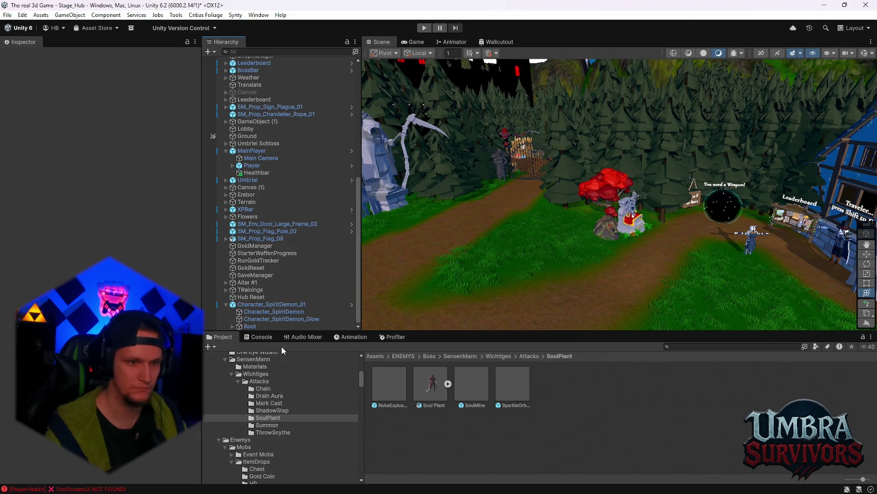
pyautogui.click(259, 337)
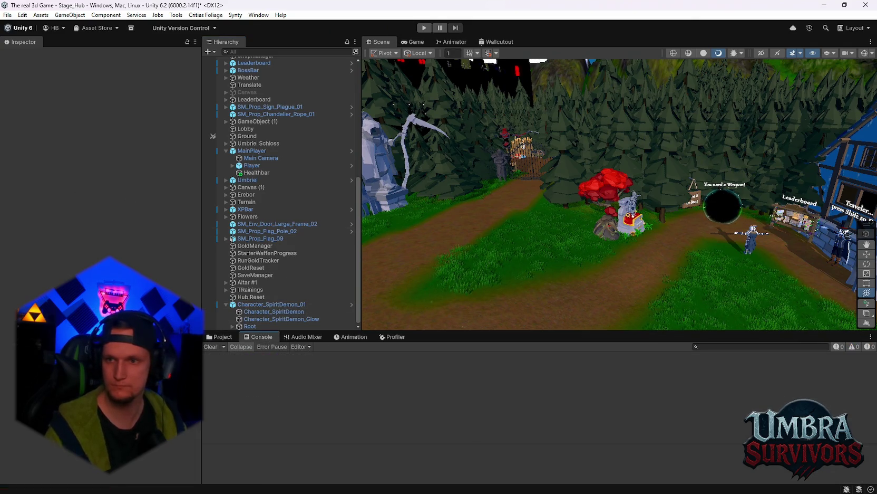
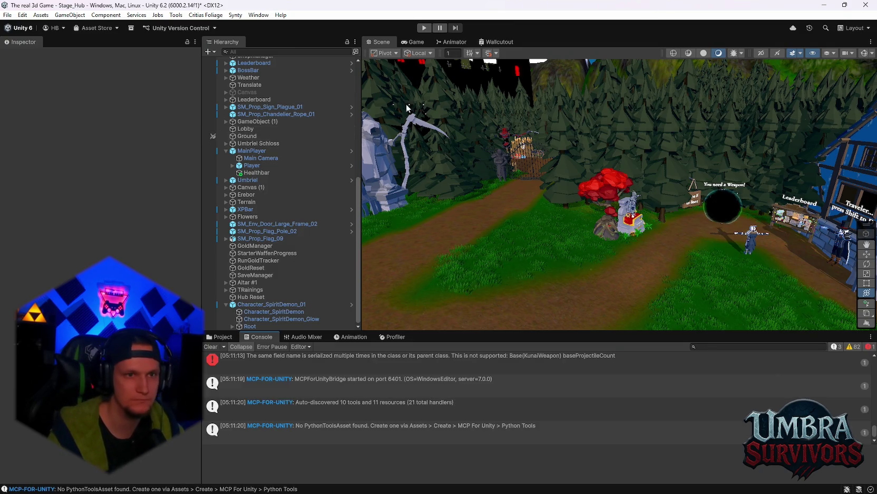
# Enter play mode in Stage_Hub and start running the player from the start sign
pyautogui.click(428, 27)
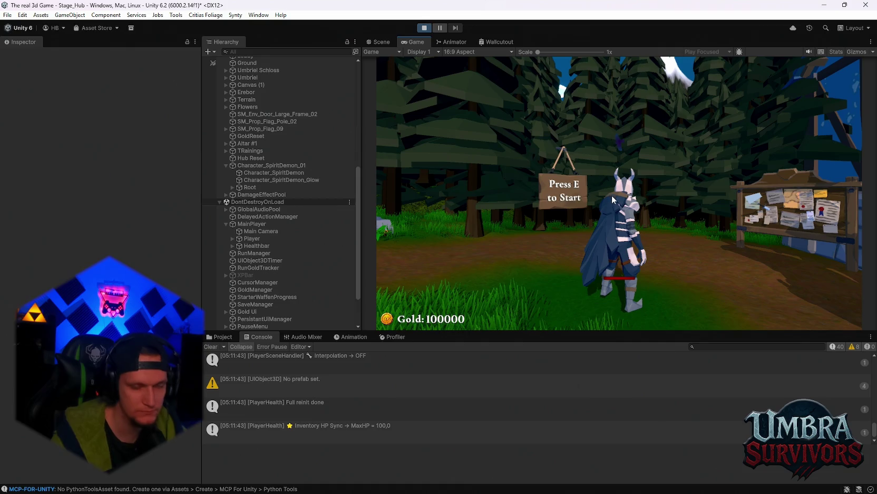
pyautogui.press('w')
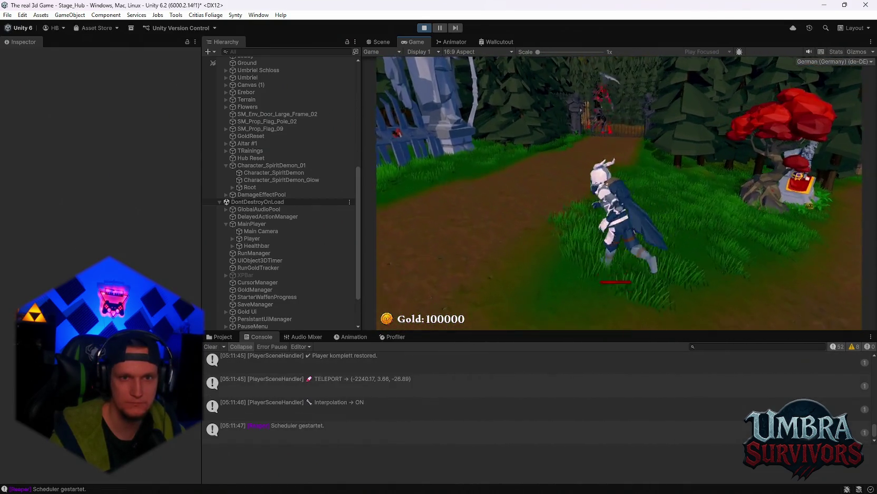
# Steer the player toward the Reaper boss and pause the game to show the stats panel
pyautogui.press('s')
pyautogui.press('s')
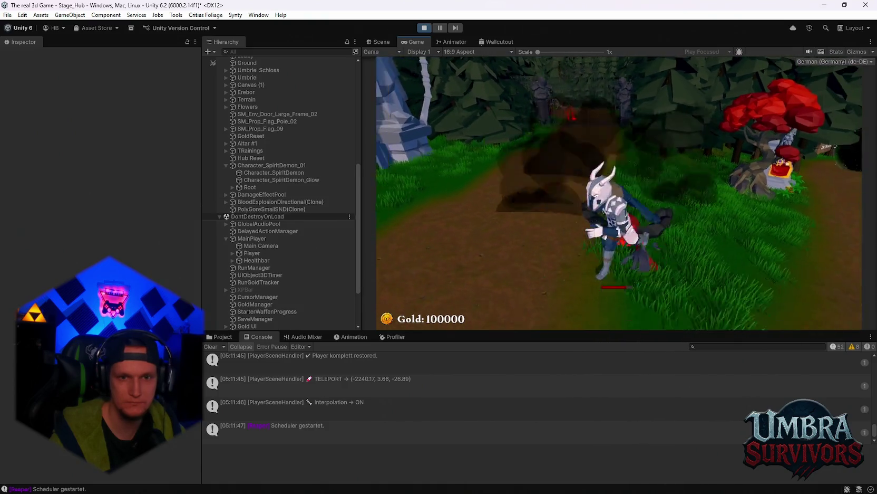
pyautogui.press('d')
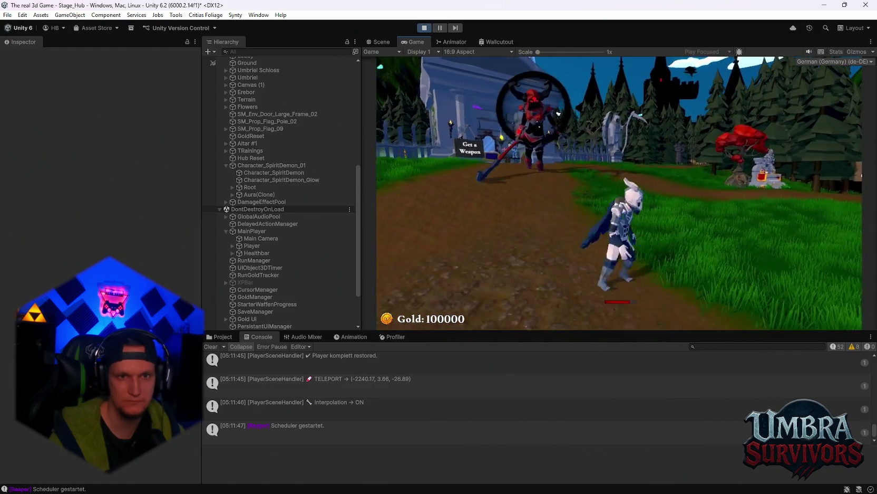
pyautogui.press('Escape')
pyautogui.scroll(-3, 259, 200)
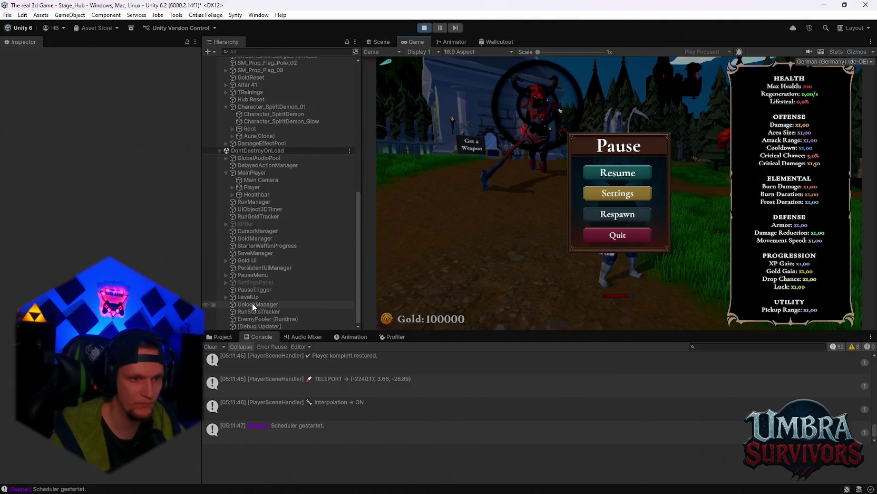
# Select Character_SpiritDemon_01 in the Hierarchy and inspect its Hover Height setting
pyautogui.click(249, 143)
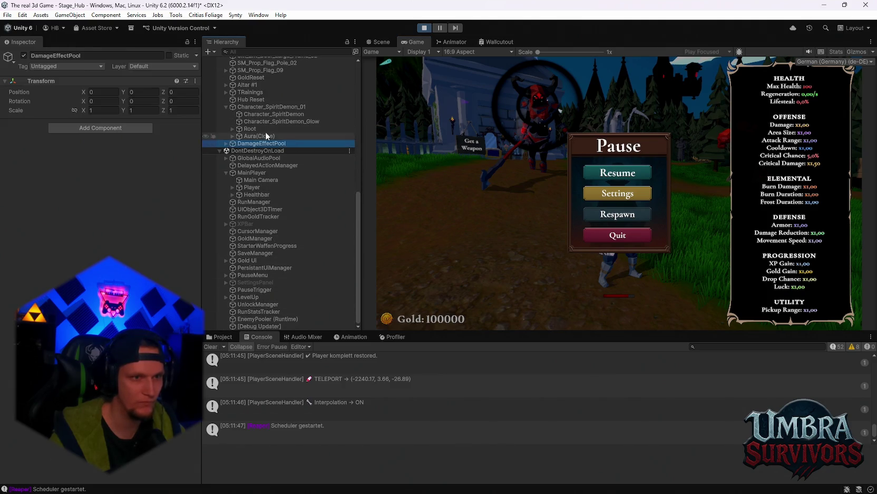
pyautogui.click(253, 107)
pyautogui.scroll(-5, 100, 211)
pyautogui.scroll(-10, 100, 211)
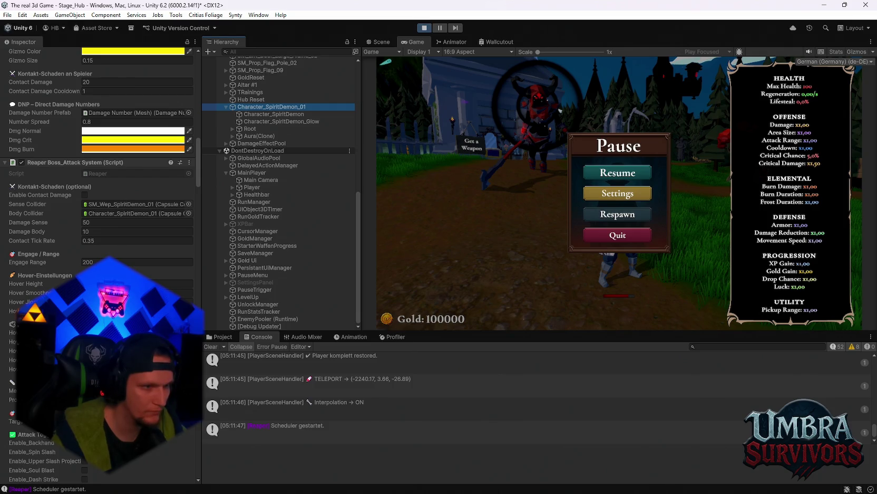
pyautogui.click(174, 283)
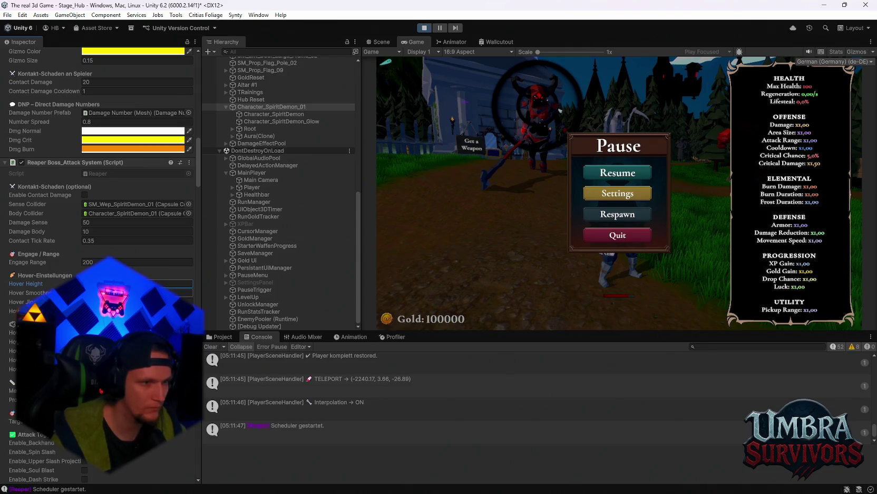
# Change Soul Drain Aura's Drain Aura Height Offset to 0.7 and resume the game
pyautogui.scroll(-3, 179, 292)
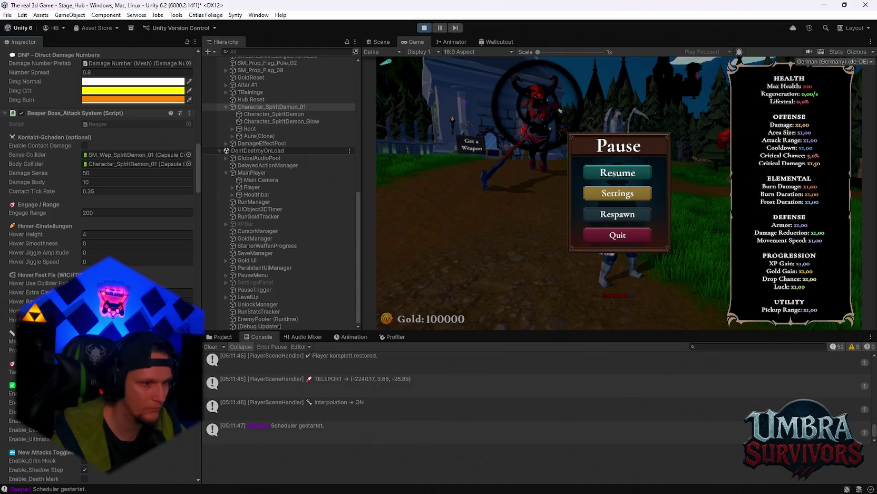
pyautogui.scroll(-18, 179, 293)
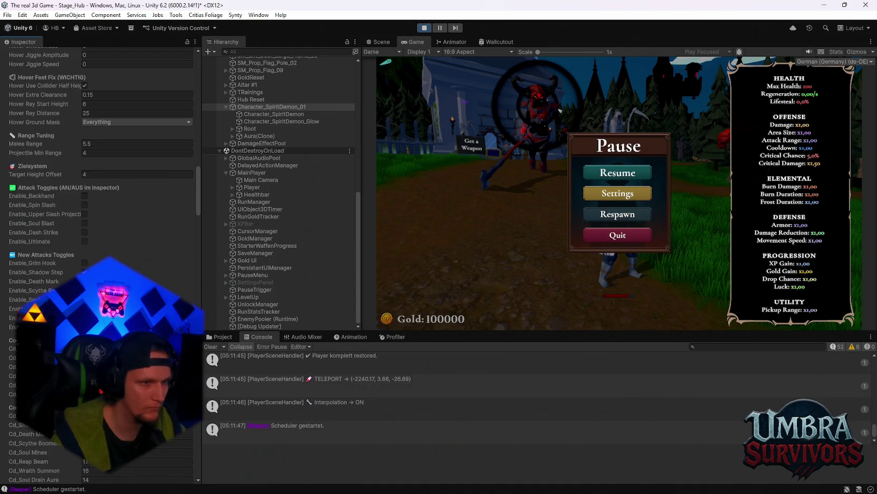
pyautogui.scroll(-7, 179, 293)
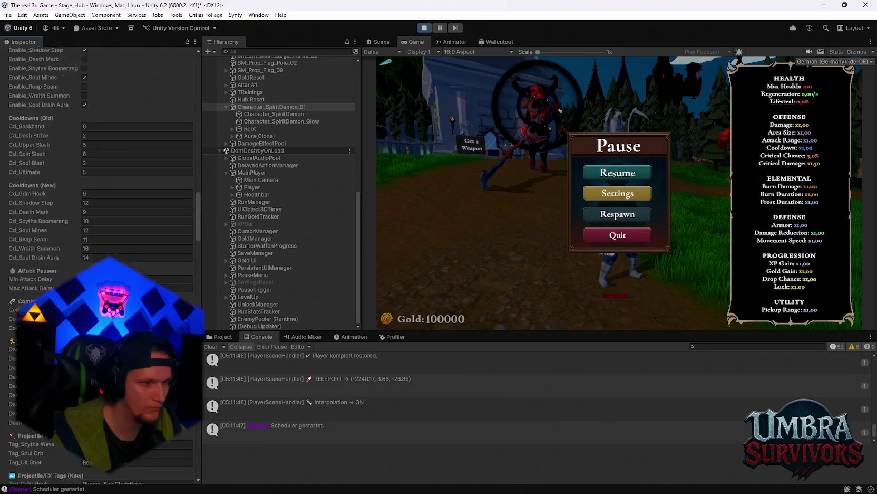
pyautogui.scroll(-6, 180, 293)
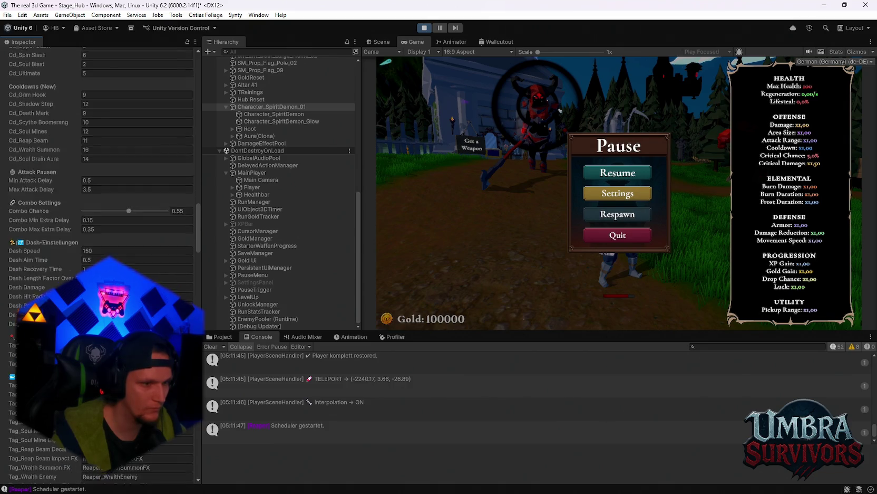
pyautogui.scroll(-12, 179, 293)
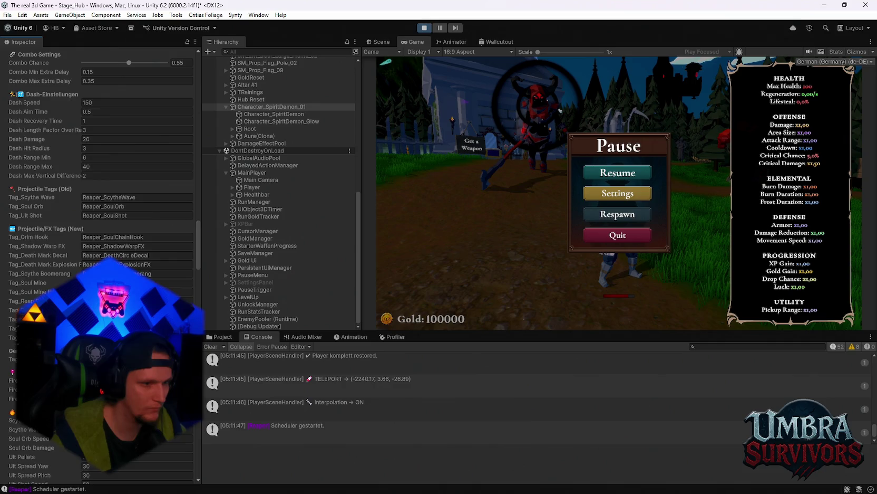
pyautogui.scroll(-7, 179, 292)
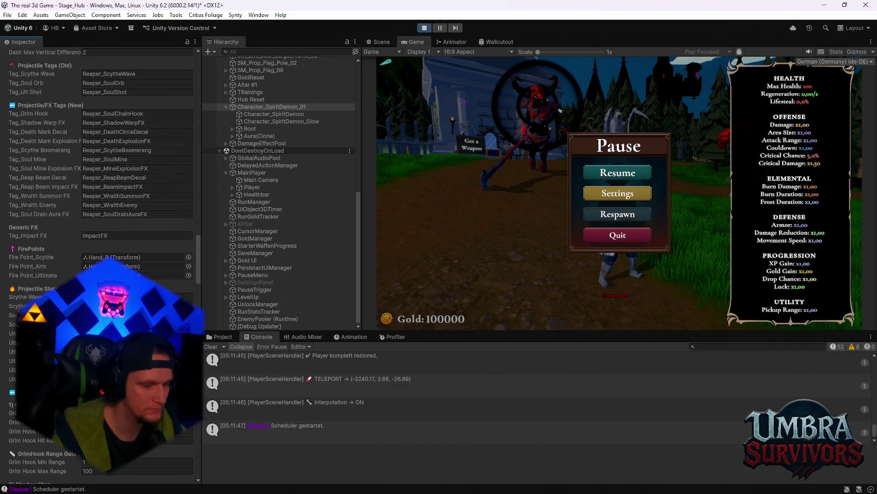
pyautogui.scroll(-20, 180, 293)
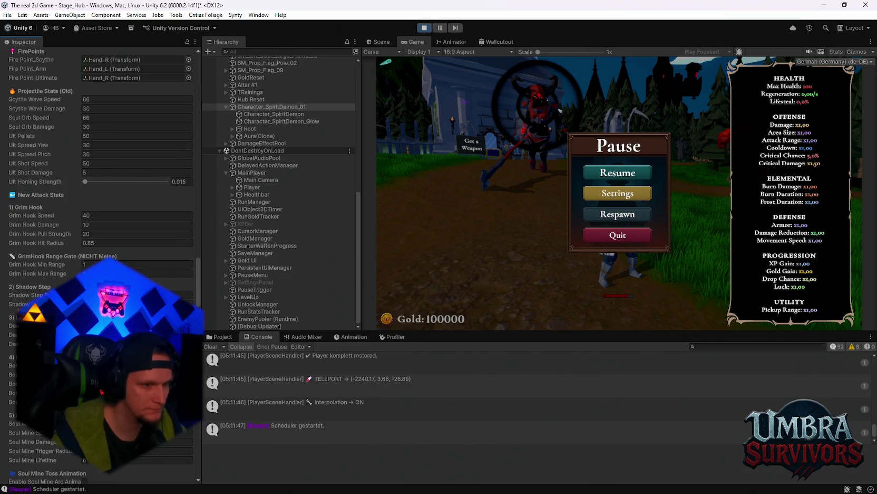
pyautogui.scroll(-6, 106, 253)
pyautogui.click(94, 251)
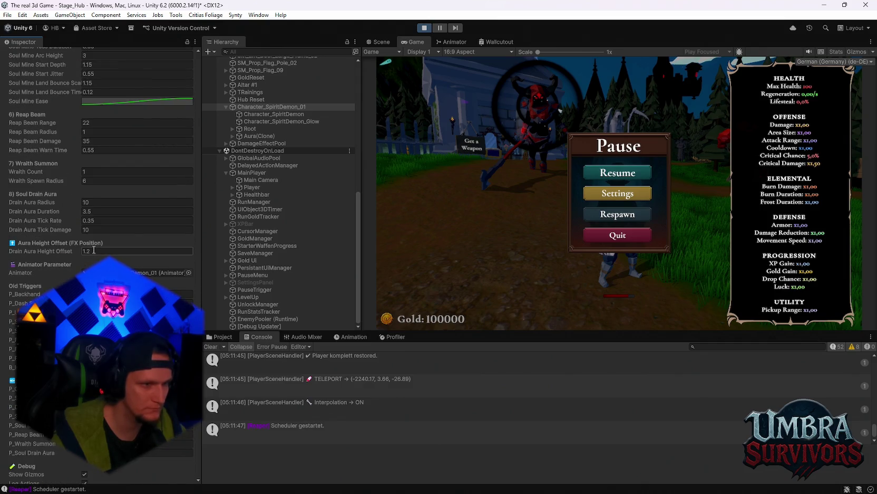
pyautogui.write('0.7')
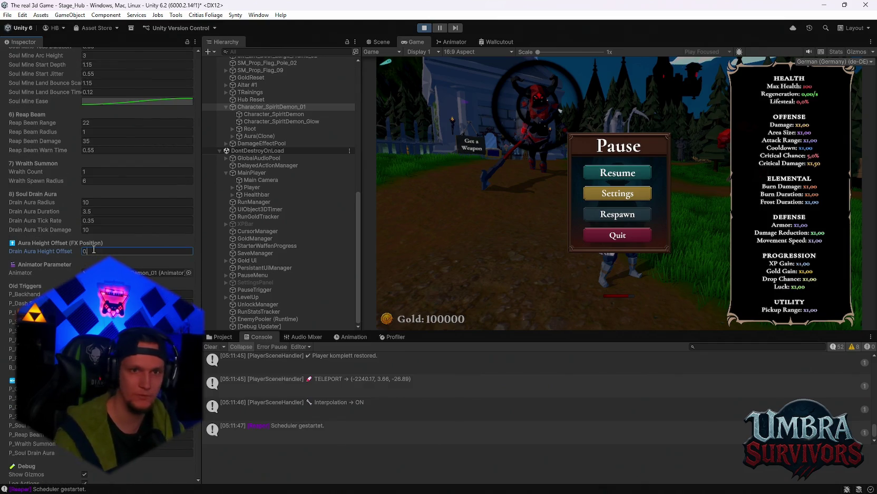
pyautogui.click(501, 241)
pyautogui.press('Escape')
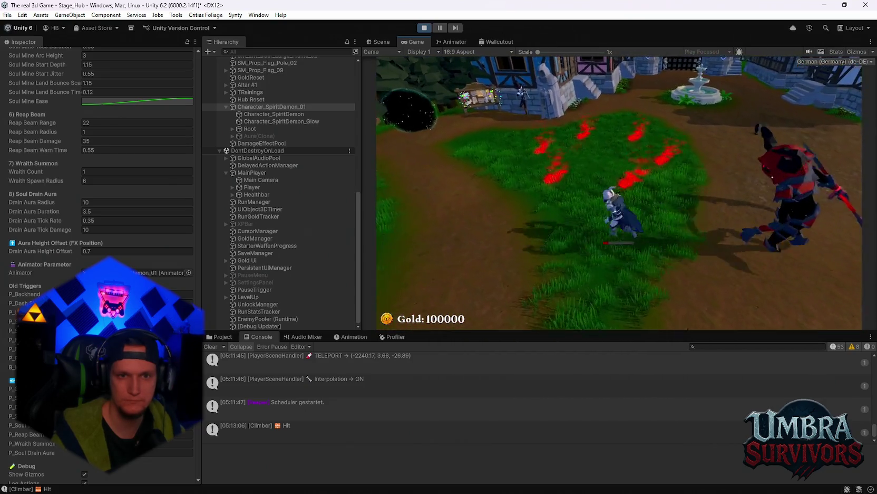
# Test the 0.7 drain aura with a timed jump near the Reaper, then exit play mode
pyautogui.press('space')
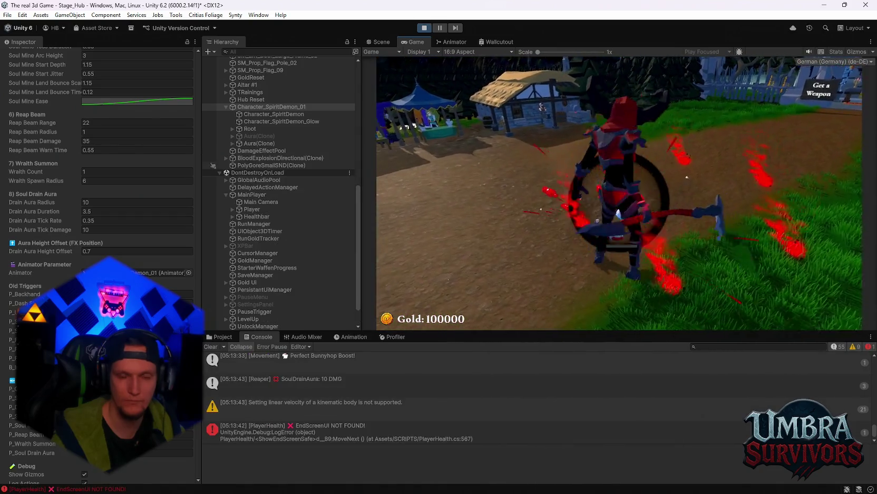
pyautogui.press('Escape')
pyautogui.click(427, 30)
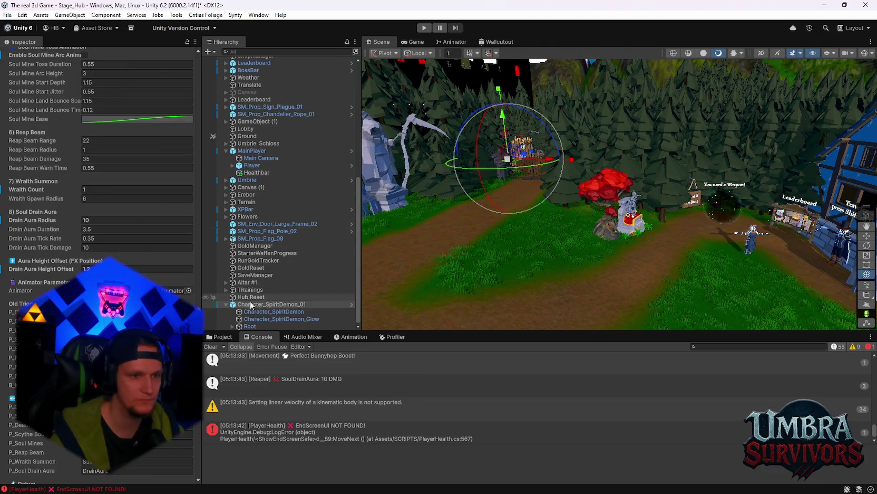
# Select Character_SpiritDemon_01, frame and orbit it in the Scene view, then replay the game
pyautogui.click(251, 297)
pyautogui.click(253, 304)
pyautogui.scroll(-10, 133, 240)
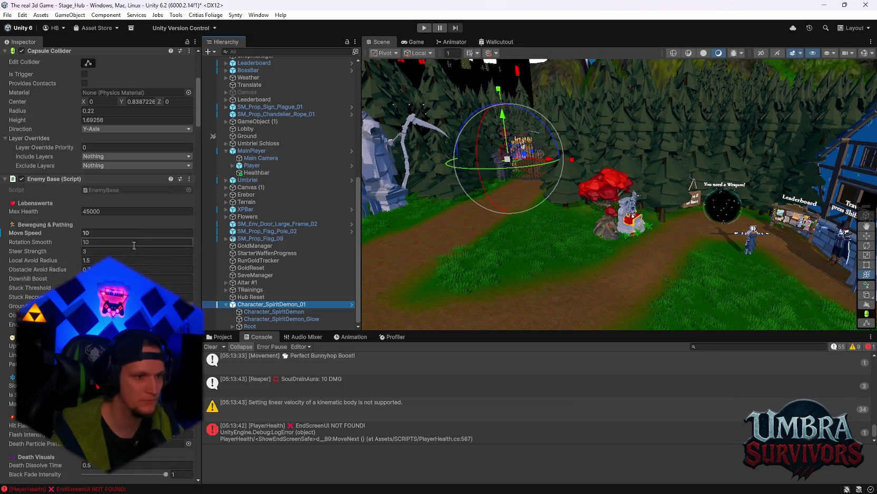
pyautogui.scroll(10, 95, 264)
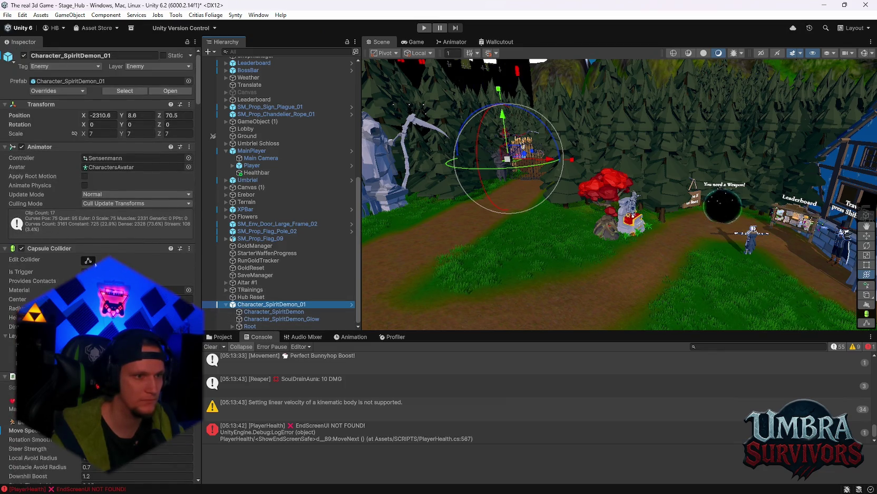
pyautogui.press('f')
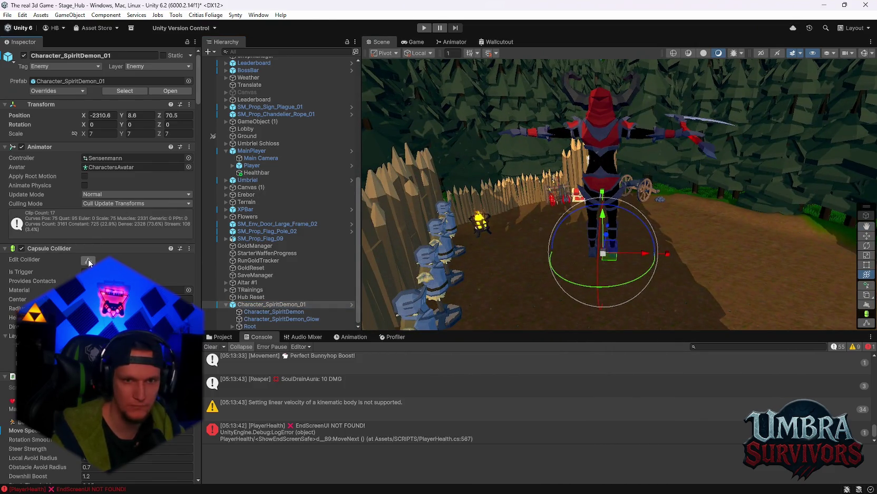
pyautogui.moveTo(501, 246)
pyautogui.mouseDown()
pyautogui.moveTo(617, 132)
pyautogui.moveTo(669, 191)
pyautogui.moveTo(622, 158)
pyautogui.mouseUp()
pyautogui.click(424, 28)
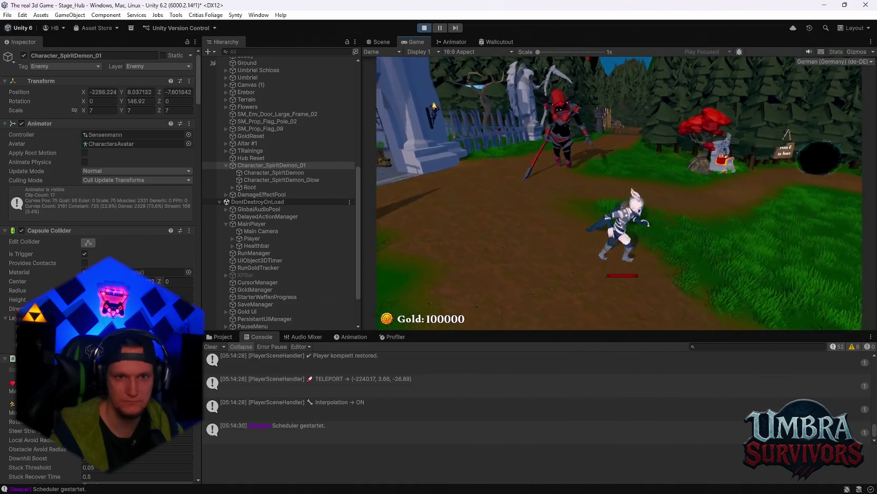
# Exit play mode, frame the demon, and restart the game from the hub's start sign
pyautogui.press('Escape')
pyautogui.hotkey('ctrl', 'p')
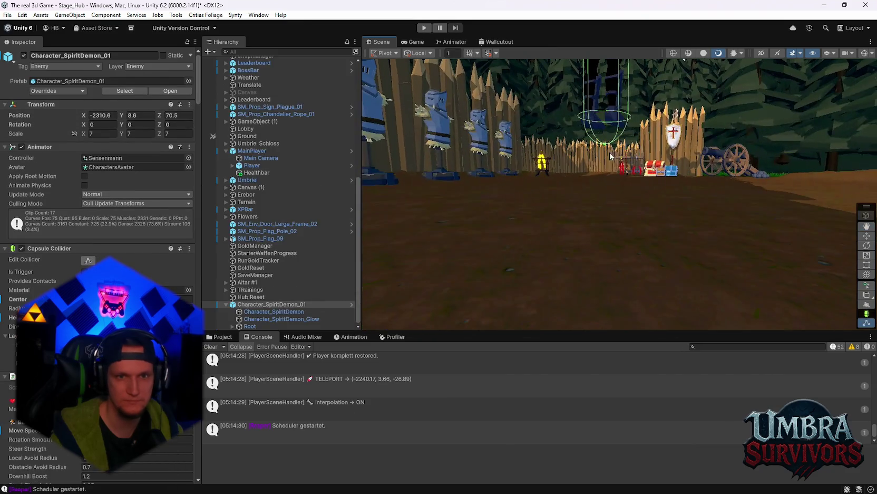
pyautogui.press('f')
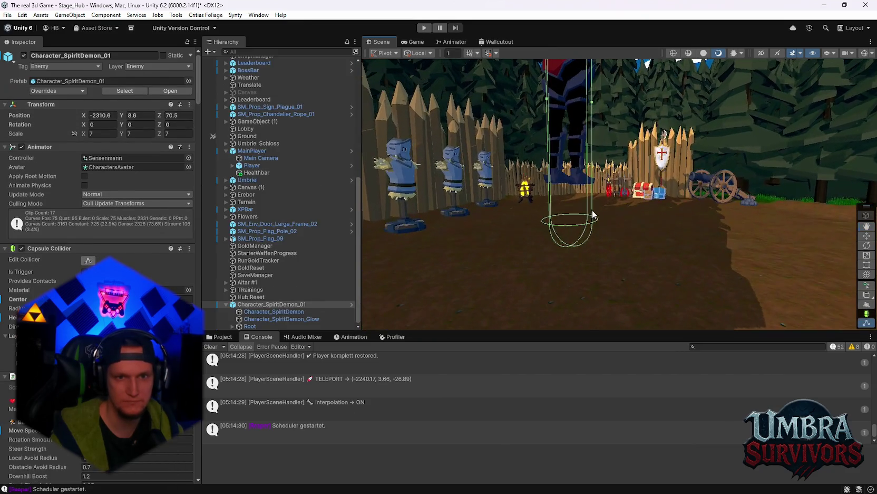
pyautogui.click(425, 28)
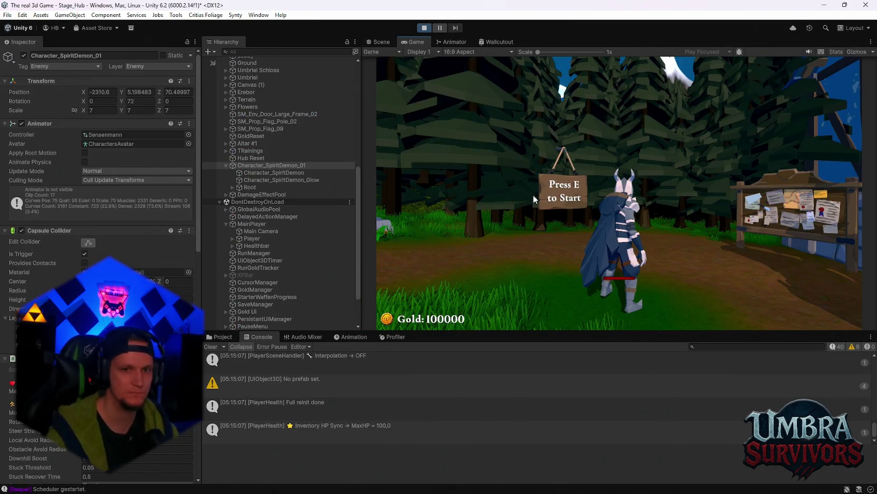
pyautogui.click(546, 195)
# Run the player left through the village toward the temple, then pause and stop play mode
pyautogui.press('w')
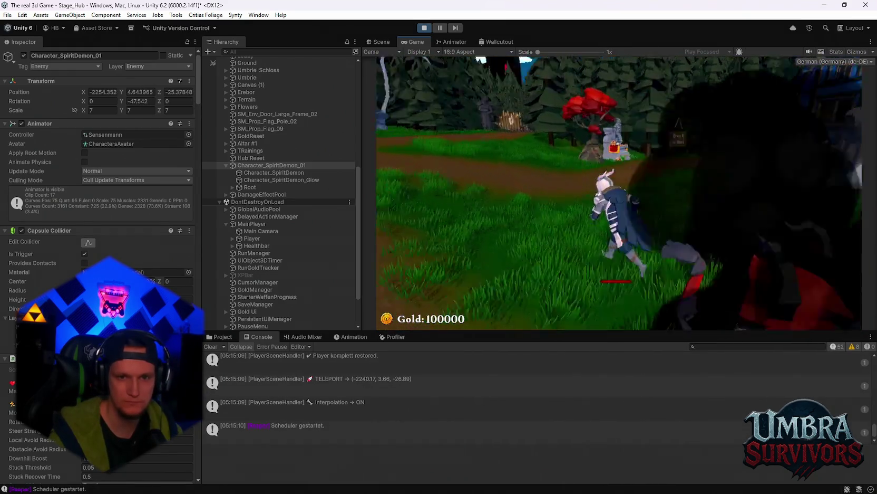
pyautogui.press('s')
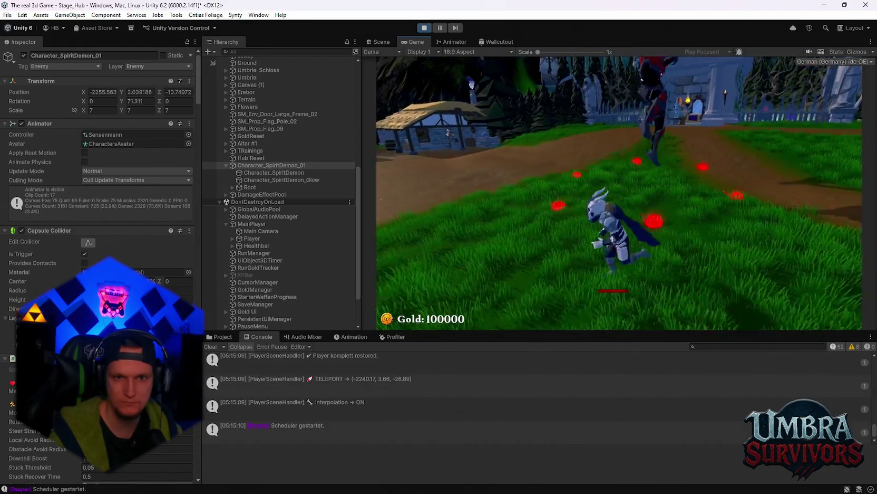
pyautogui.press('a')
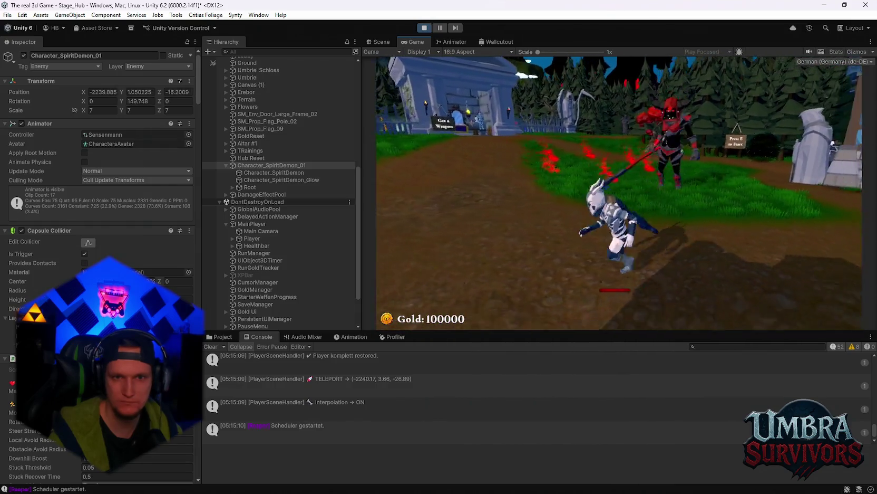
pyautogui.press('a')
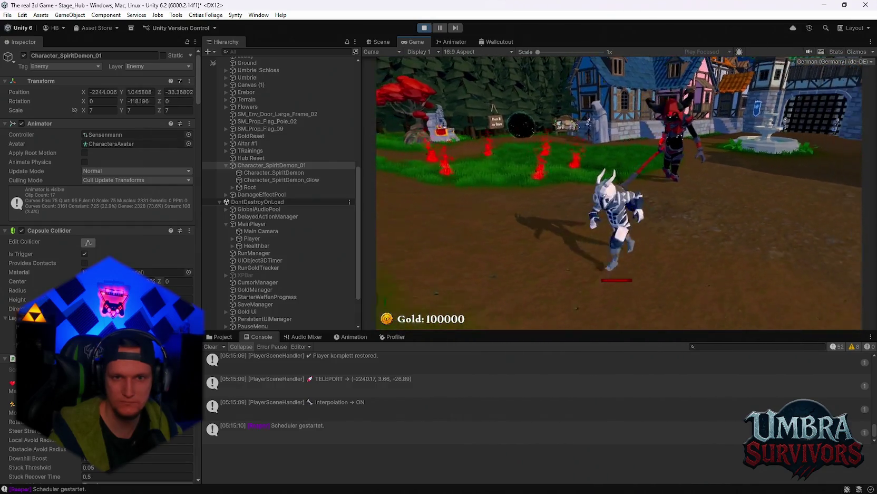
pyautogui.press('a')
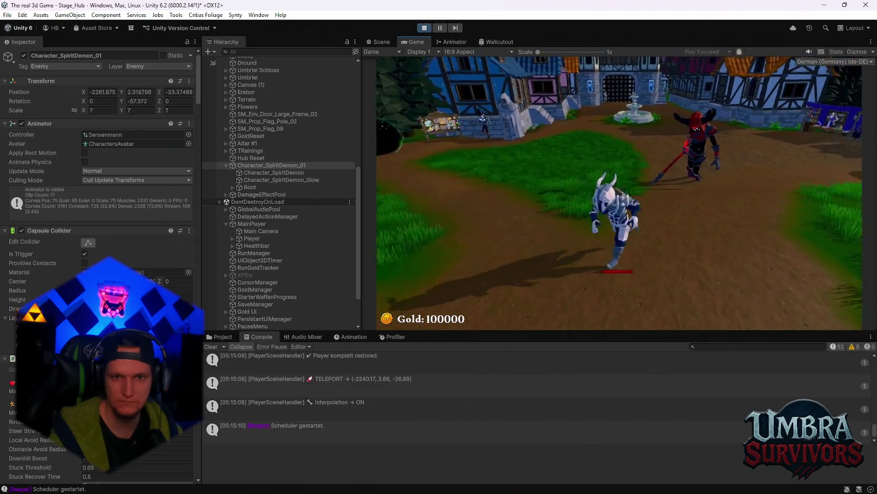
pyautogui.press('a')
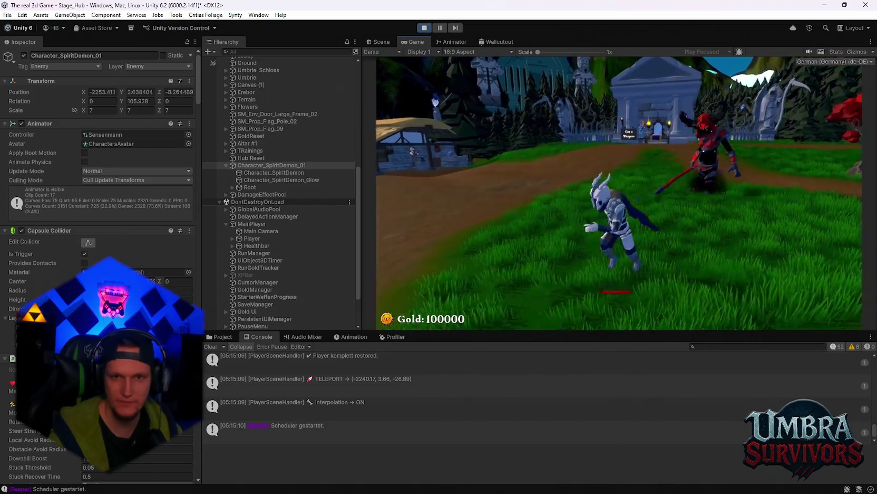
pyautogui.press('Escape')
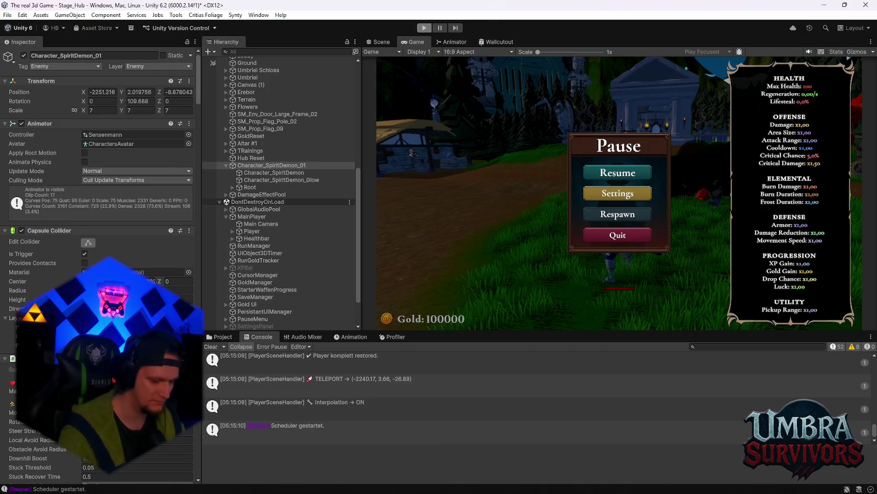
pyautogui.hotkey('ctrl', 'p')
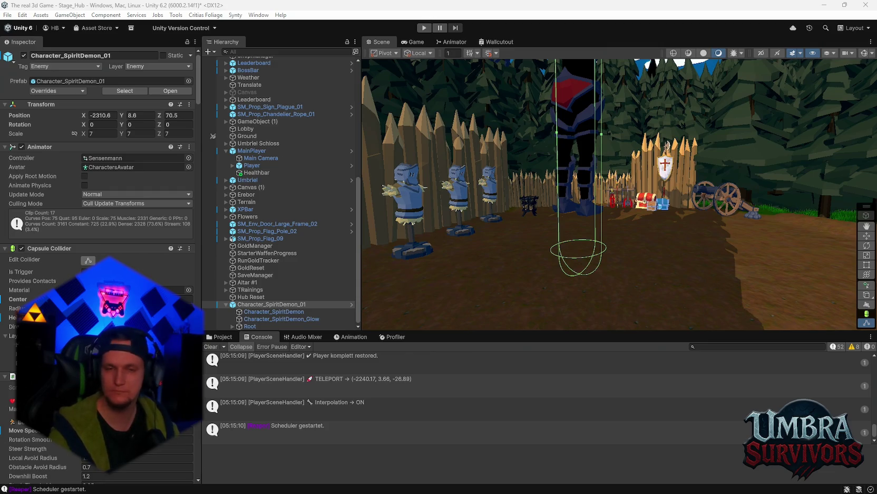
# Orbit the Scene view around the scale-7 spirit demon to see its capsule collider
pyautogui.moveTo(611, 211)
pyautogui.mouseDown()
pyautogui.moveTo(612, 121)
pyautogui.moveTo(594, 289)
pyautogui.mouseUp()
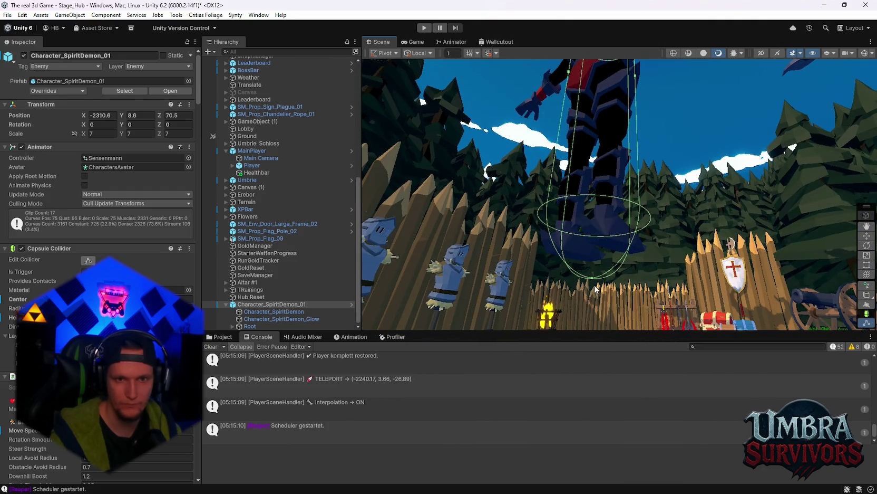
pyautogui.moveTo(626, 197)
pyautogui.mouseDown()
pyautogui.moveTo(665, 222)
pyautogui.moveTo(738, 174)
pyautogui.mouseUp()
pyautogui.scroll(-3, 132, 158)
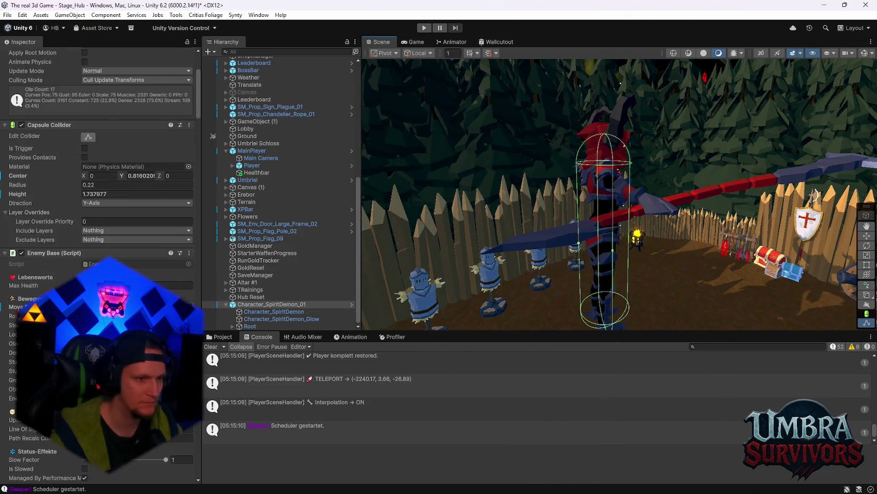
# Scroll the demon's Inspector past movement and hover settings to Reaper Boss_Attack System
pyautogui.scroll(-10, 100, 158)
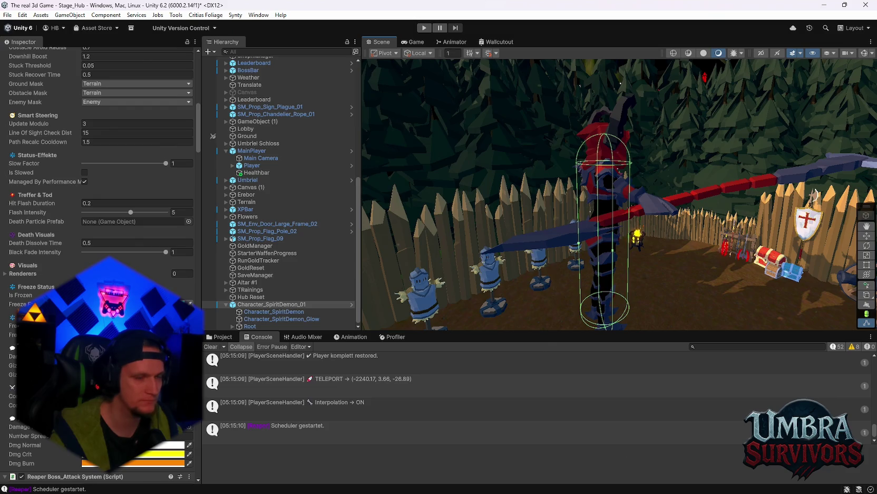
pyautogui.scroll(3, 100, 158)
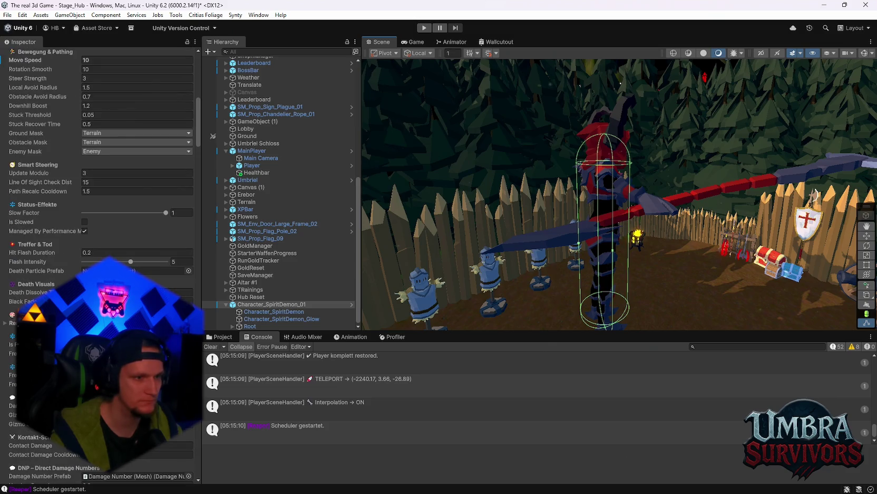
pyautogui.scroll(-7, 100, 158)
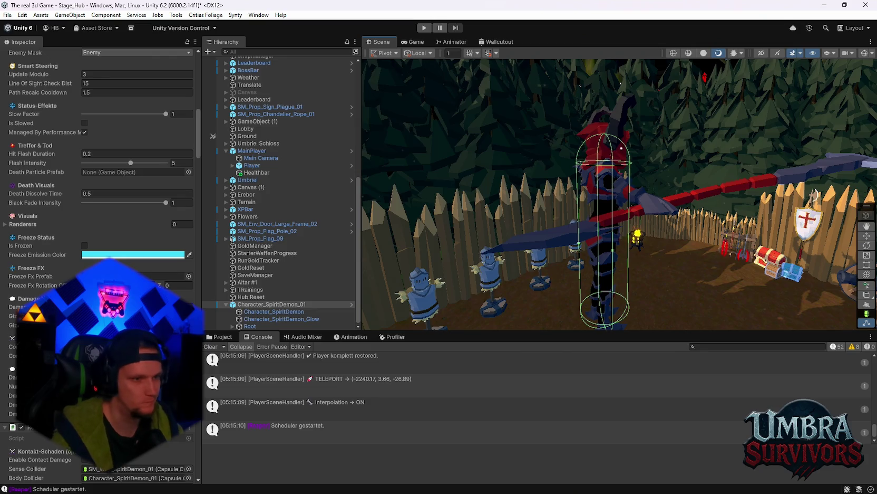
pyautogui.scroll(-8, 100, 159)
pyautogui.scroll(-4, 101, 158)
pyautogui.scroll(-18, 101, 158)
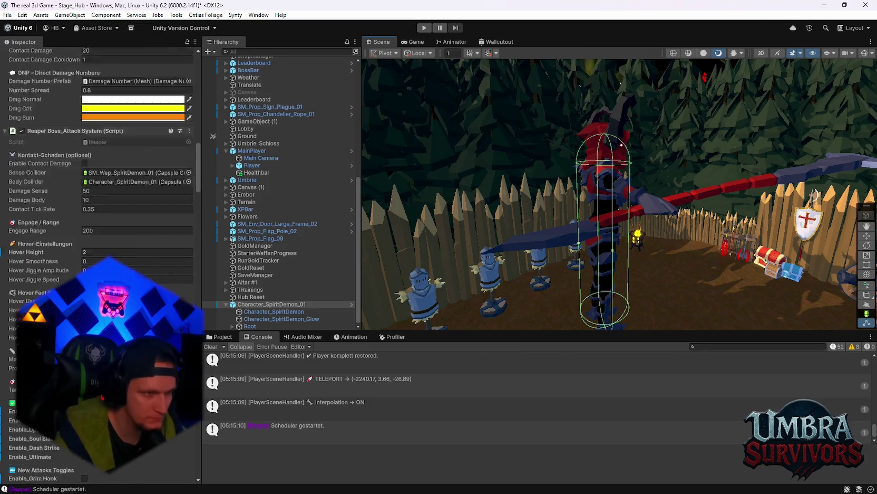
pyautogui.scroll(-20, 100, 158)
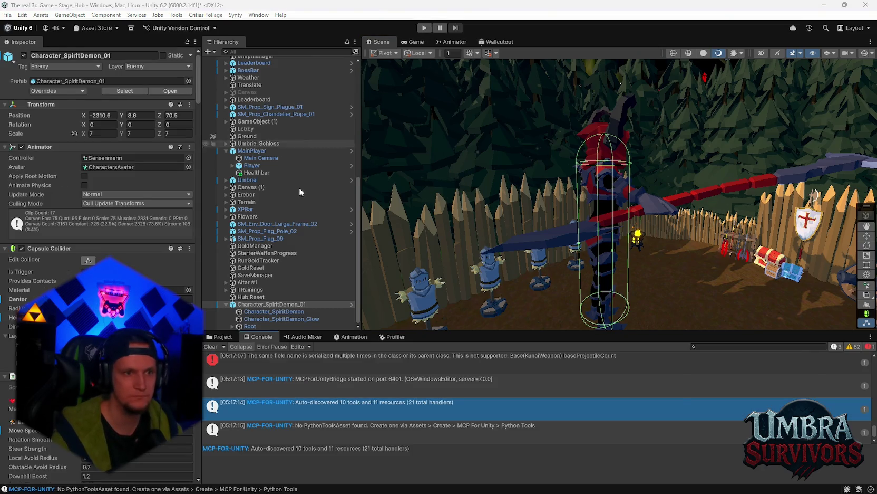
# Edit Reaper Boss_Attack System's Manual Height Offset and enter play mode to test it
pyautogui.scroll(-15, 105, 210)
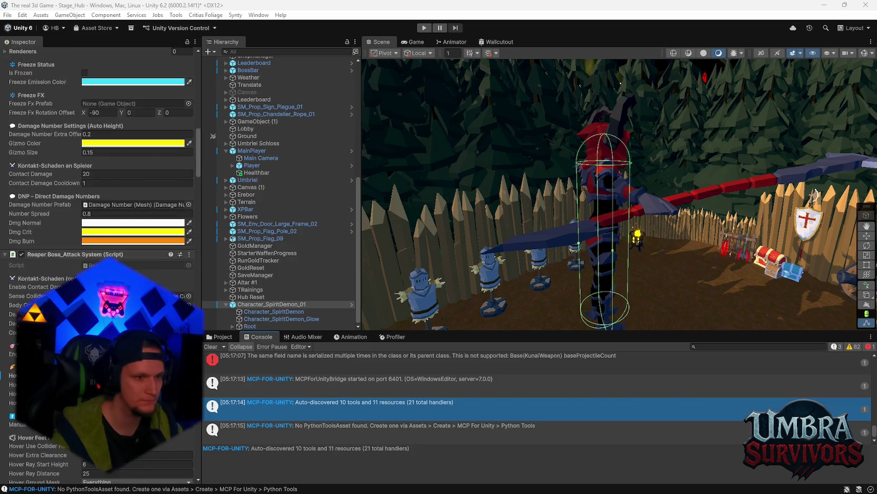
pyautogui.scroll(-6, 100, 237)
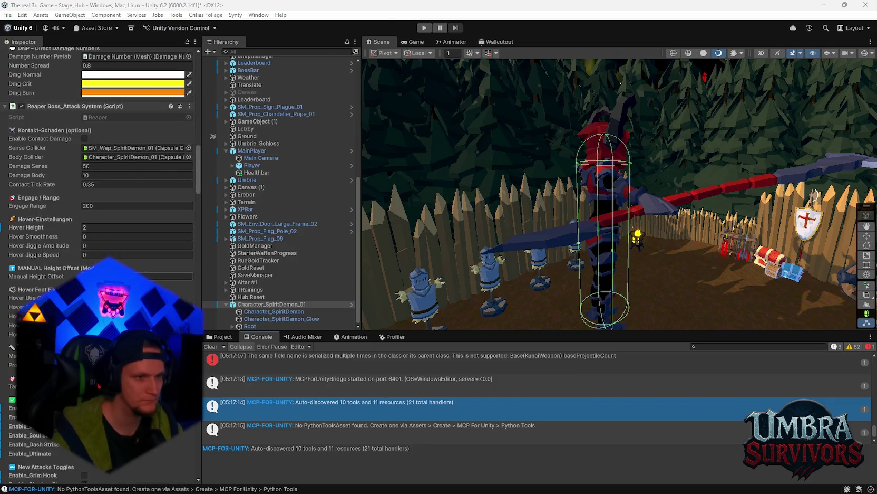
pyautogui.click(137, 276)
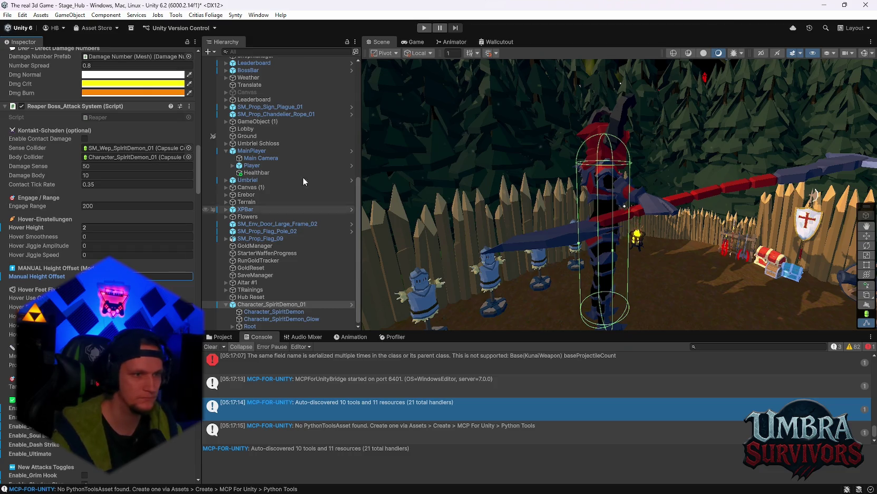
pyautogui.click(425, 27)
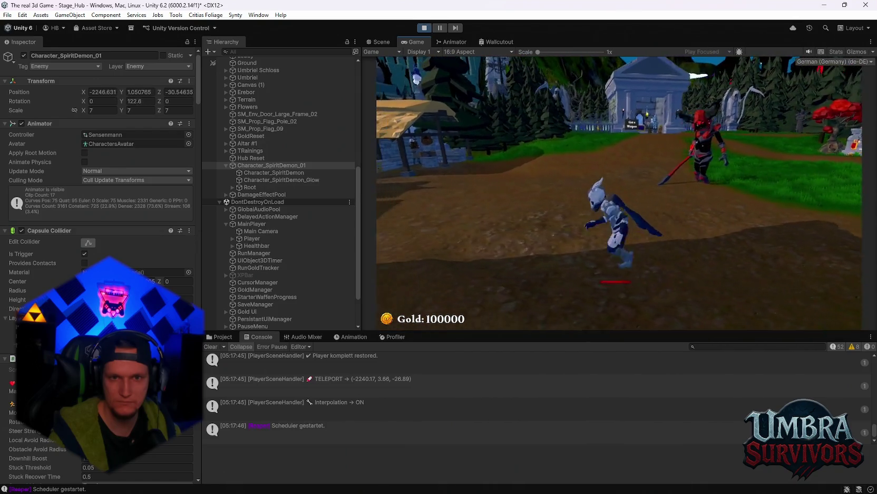
# Capture a screenshot of the Game view and pause the game
pyautogui.press('super+shift+s')
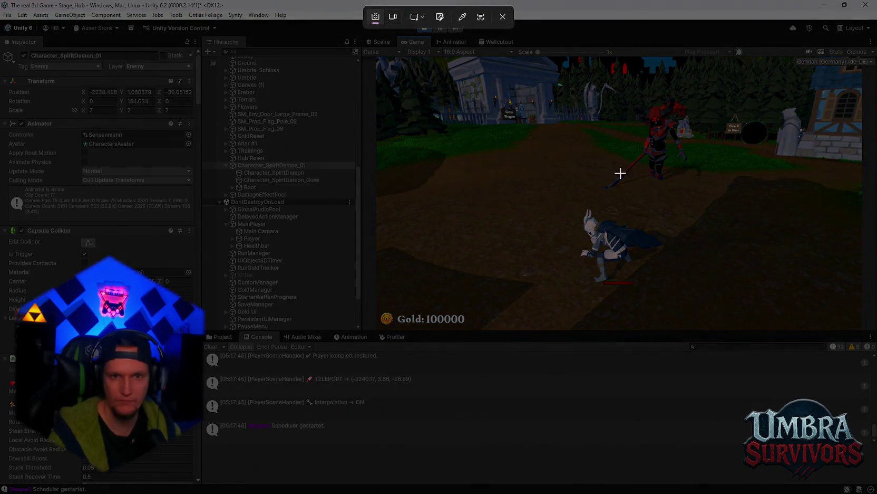
pyautogui.moveTo(702, 106); pyautogui.dragTo(554, 274)
pyautogui.press('Escape')
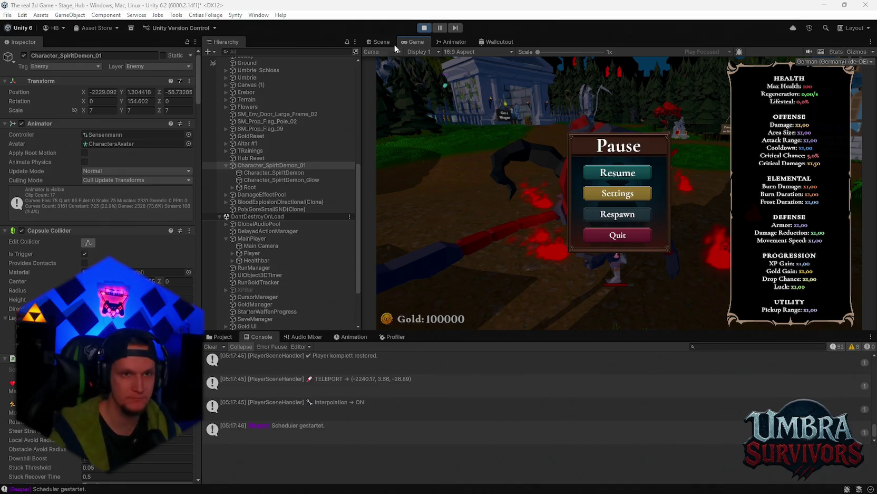
# Resume and fight the Reaper, its SoulDrainAura dealing 10 damage, then exit Play mode
pyautogui.click(594, 174)
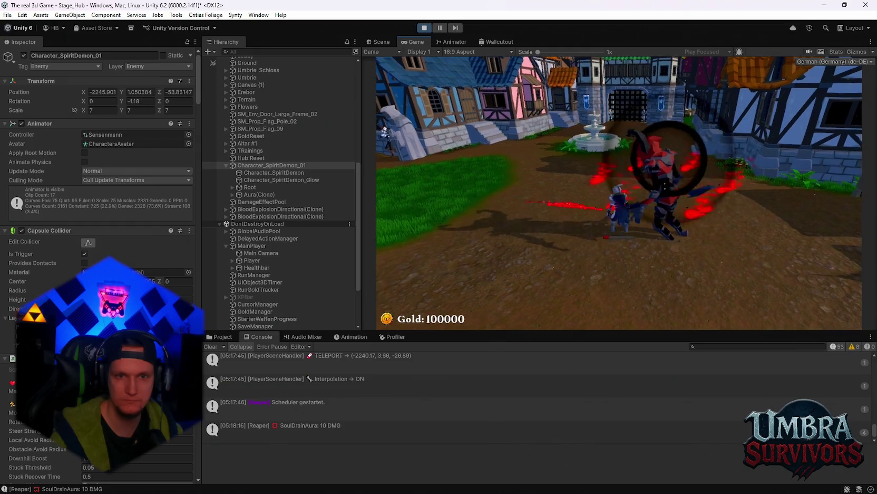
pyautogui.press('Escape')
pyautogui.hotkey('ctrl', 'p')
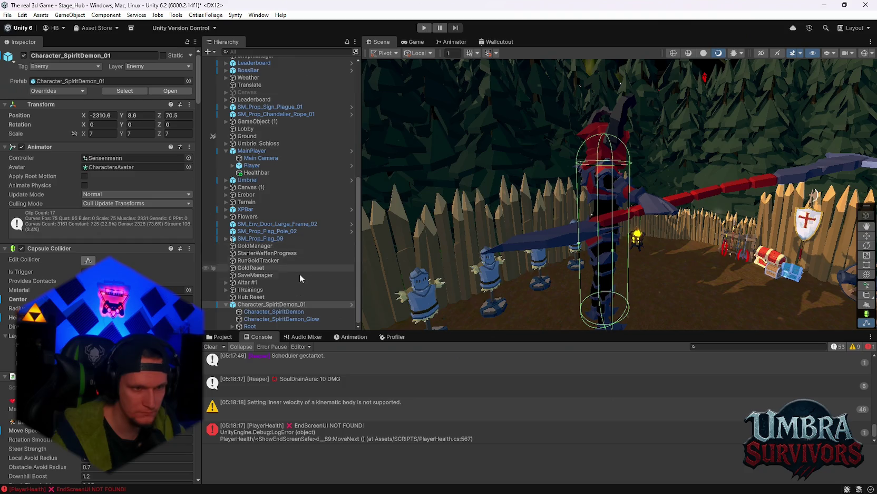
# Review the Reaper's Boss_Attack System stats down to Soul Drain Aura, then re-enter Play mode
pyautogui.scroll(-20, 100, 159)
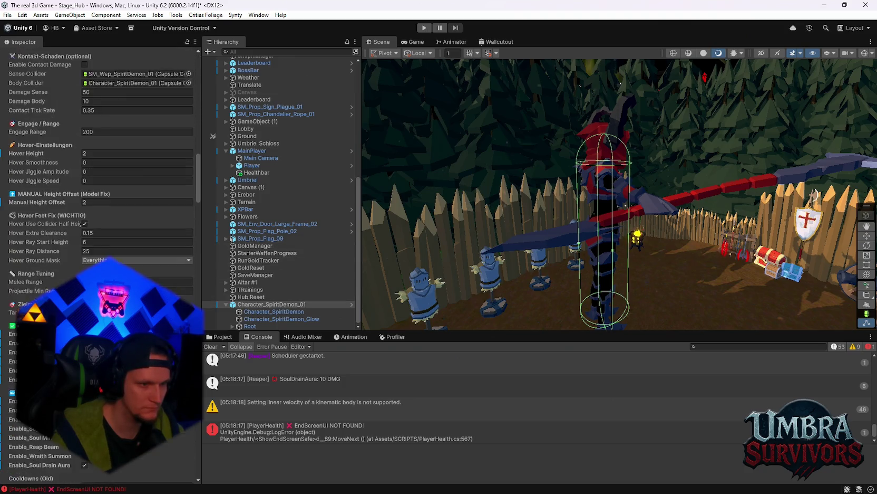
pyautogui.scroll(-15, 101, 158)
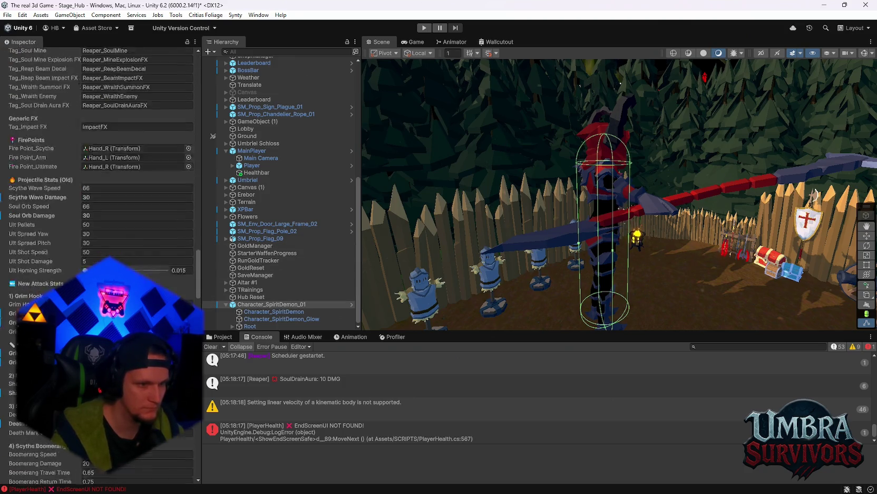
pyautogui.scroll(-8, 100, 158)
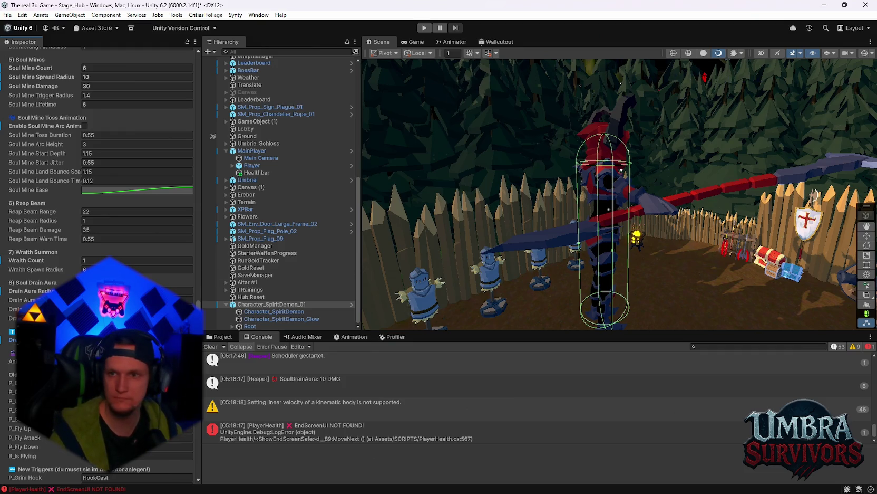
pyautogui.scroll(10, 100, 158)
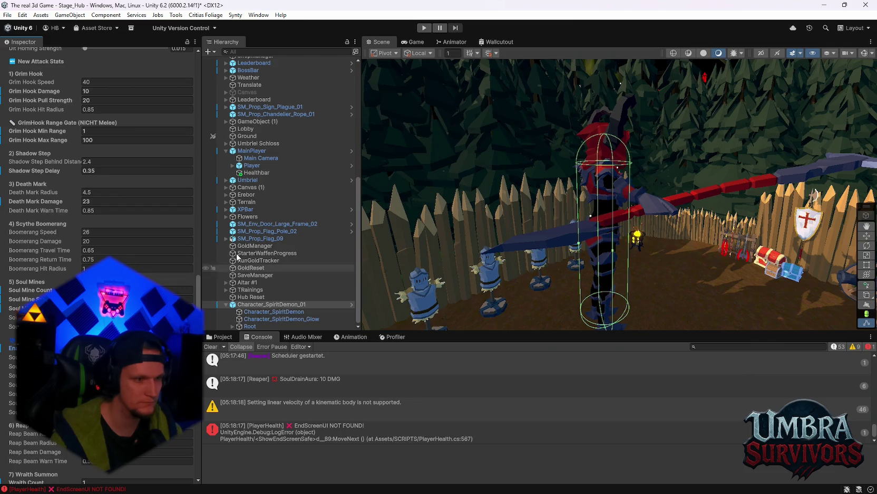
pyautogui.click(424, 27)
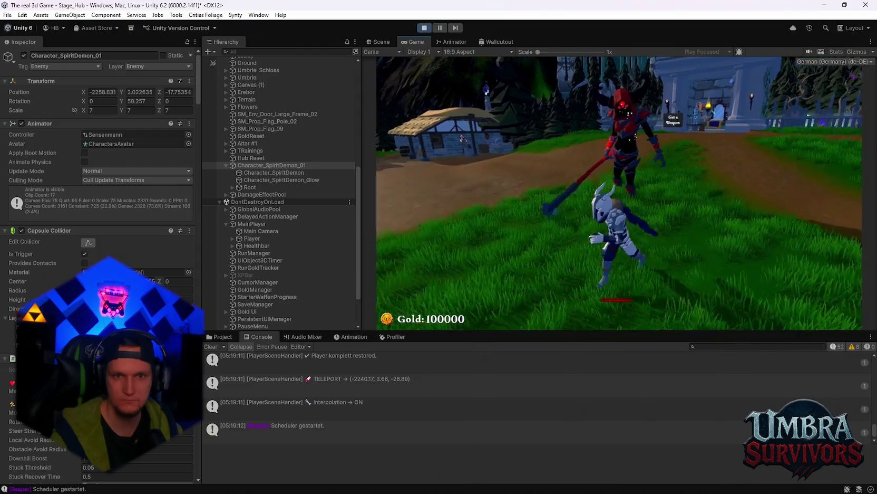
# Run around the Reaper past the nearby rock, strike it, then bring up the pause menu
pyautogui.press('a')
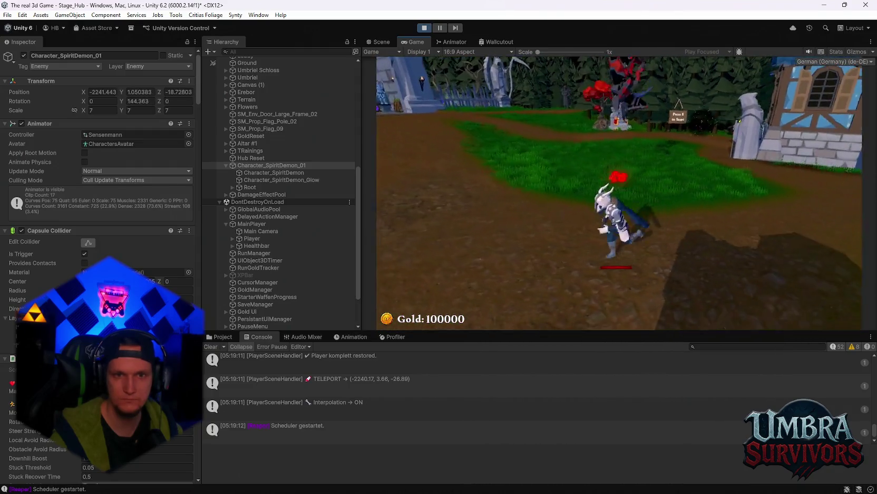
pyautogui.press('d')
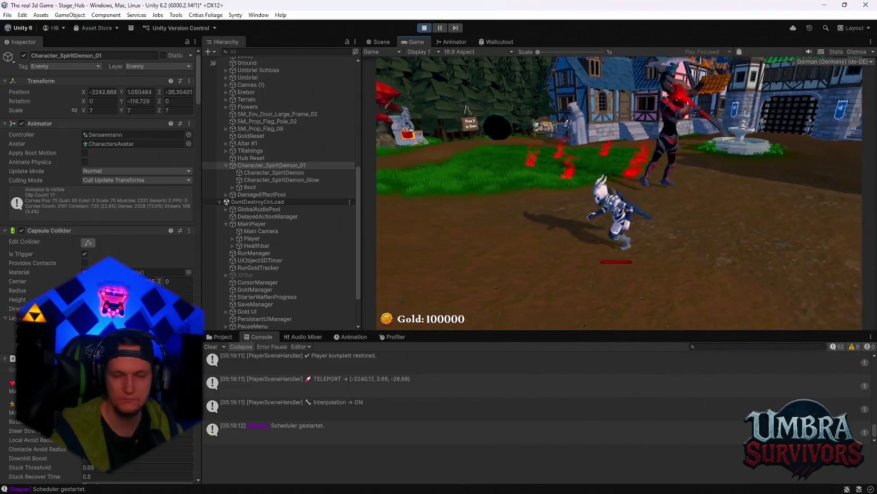
pyautogui.press('w')
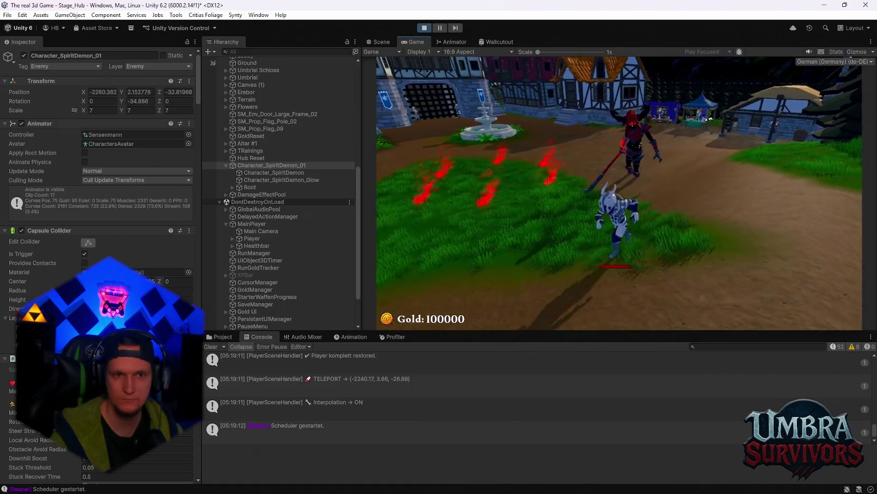
pyautogui.press('a')
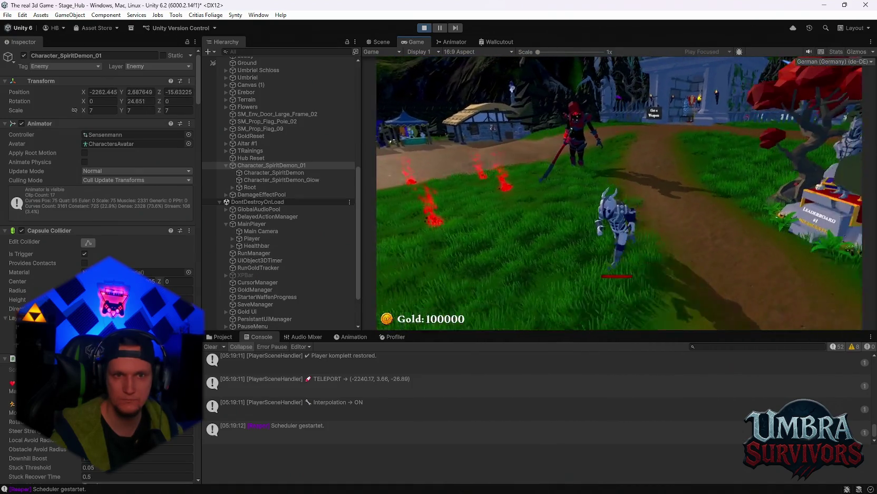
pyautogui.press('d')
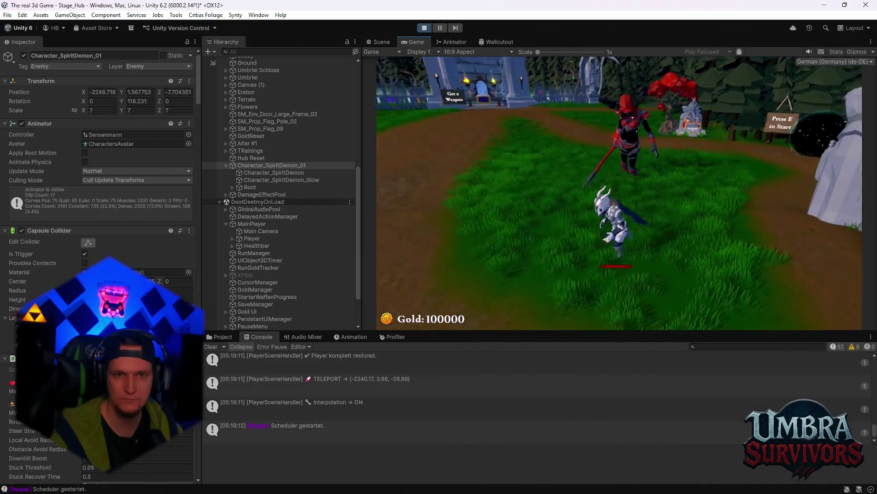
pyautogui.press('d')
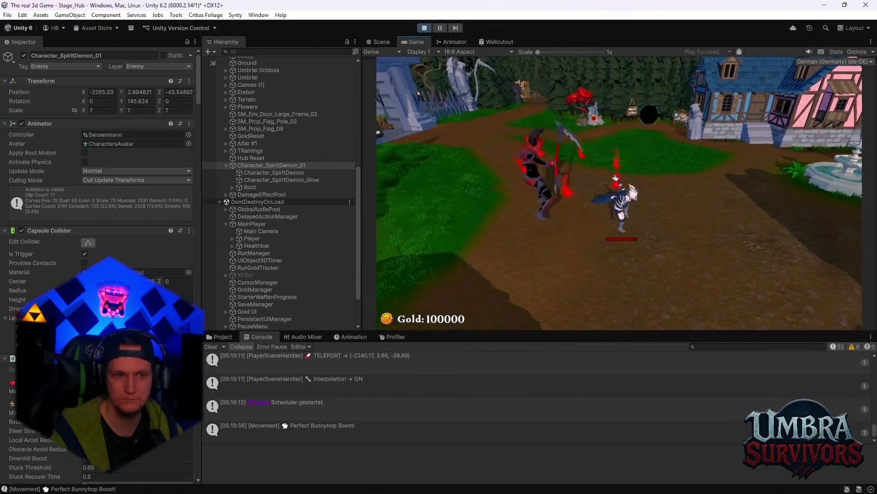
pyautogui.press('Escape')
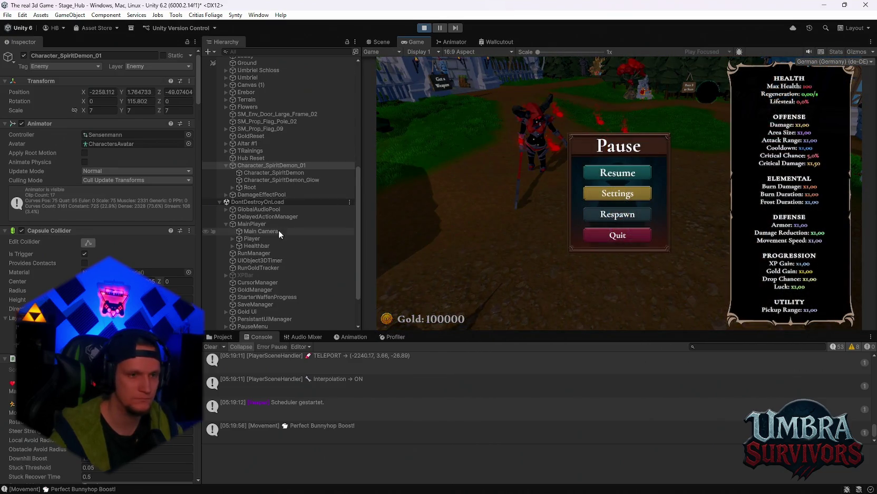